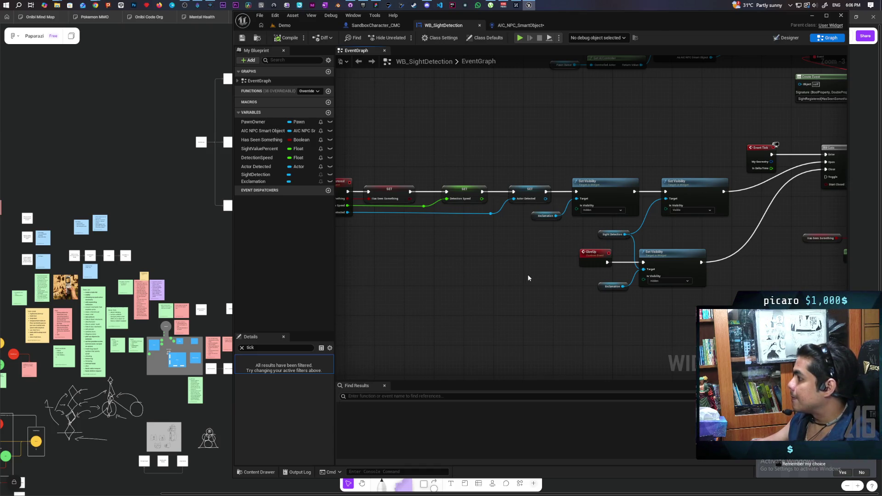
Inspect the Detection Speed SET node and the two Set Visibility nodes in the widget graph.
scroll(528, 274, up, 3)
scroll(560, 262, down, 1)
drag(535, 157, 552, 241)
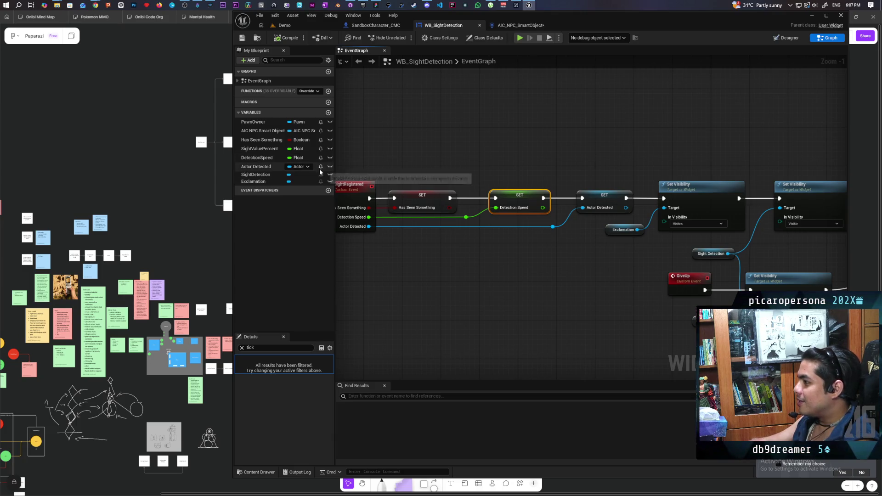
scroll(588, 266, down, 2)
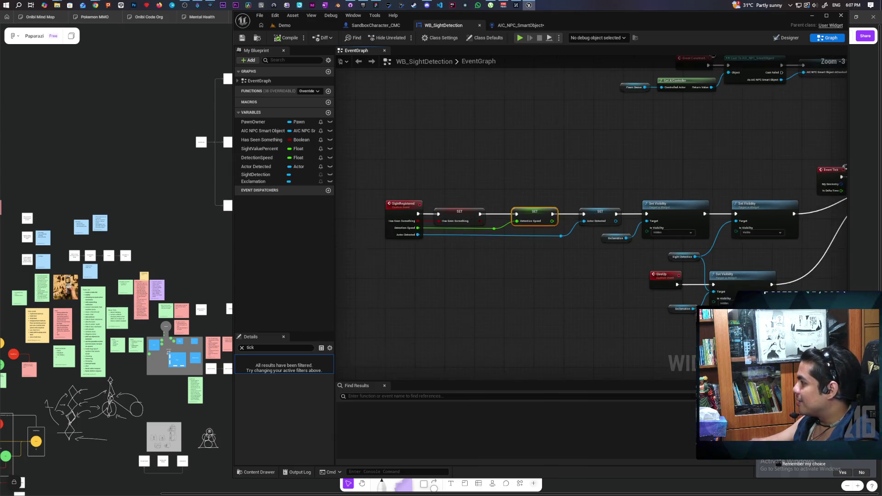
scroll(497, 277, up, 2)
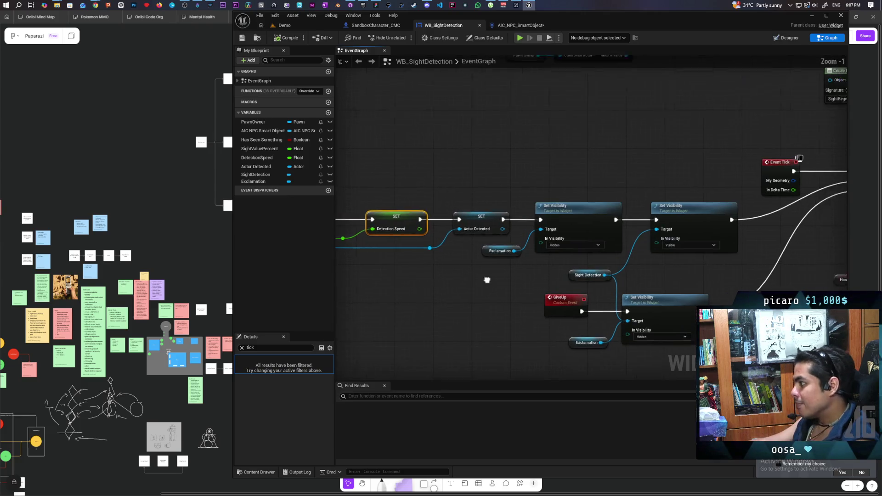
drag(449, 209, 650, 264)
click(643, 264)
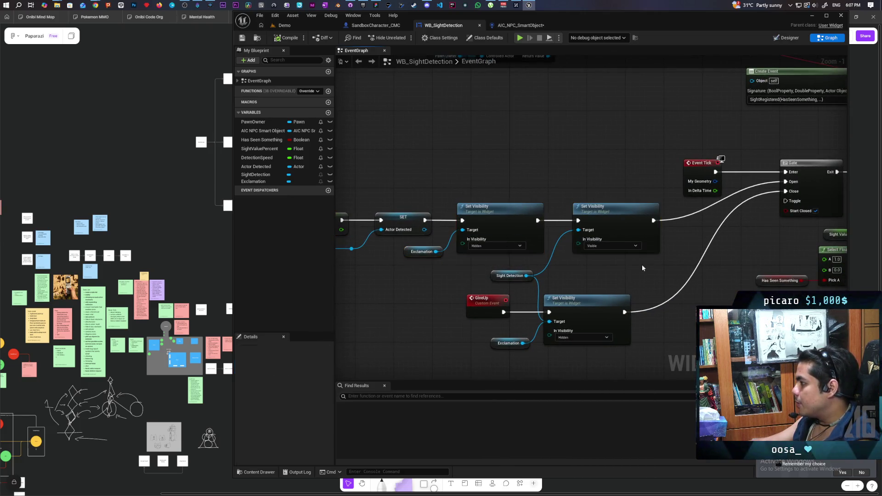
drag(462, 191, 727, 177)
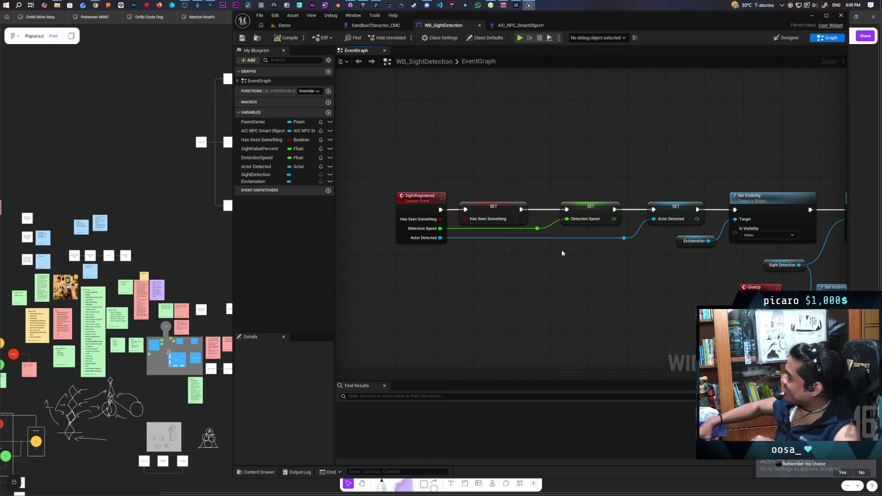
Pan past the GiveUp, FInterp, Cast, SET and Bind Event nodes and select Event Tick.
drag(562, 253, 485, 272)
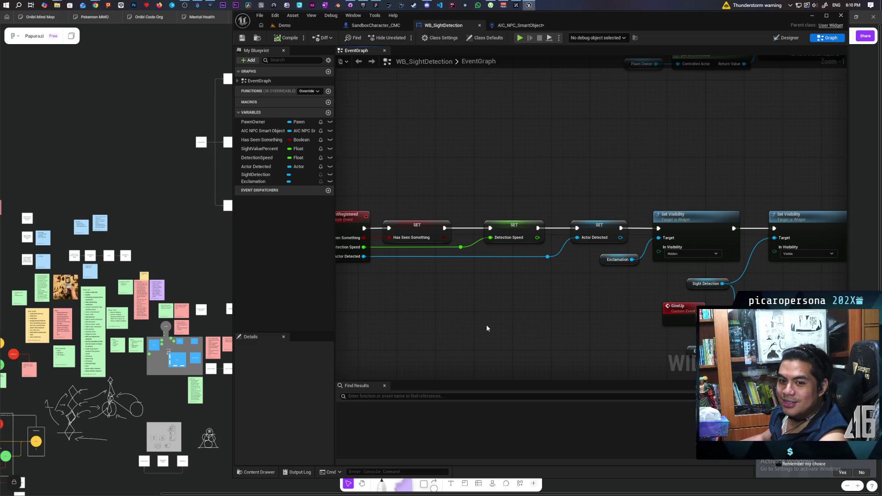
mouse_move(492, 293)
mouse_down()
mouse_move(455, 285)
mouse_move(429, 236)
mouse_move(421, 283)
mouse_up()
drag(546, 301, 574, 315)
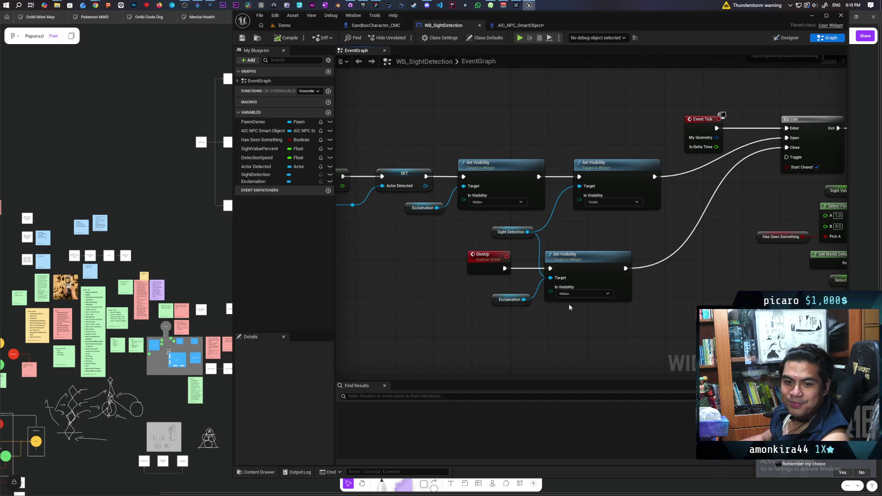
drag(664, 290, 514, 305)
scroll(514, 306, down, 4)
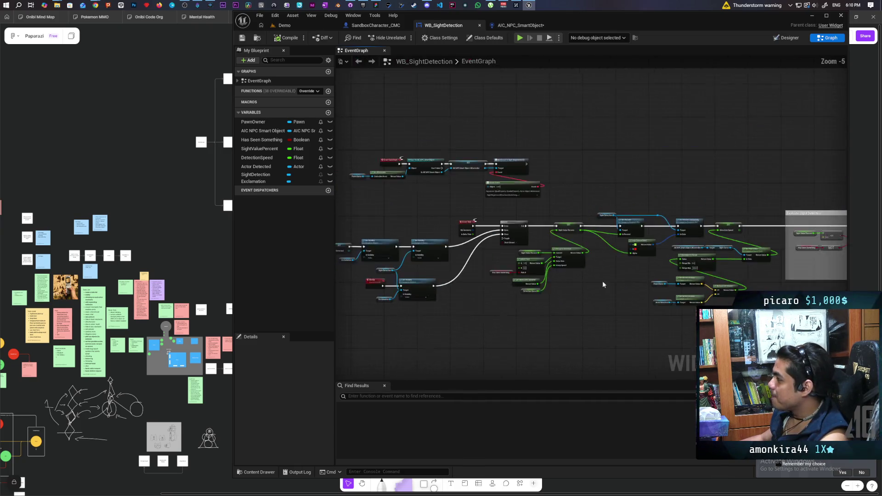
scroll(549, 279, up, 2)
drag(427, 257, 500, 295)
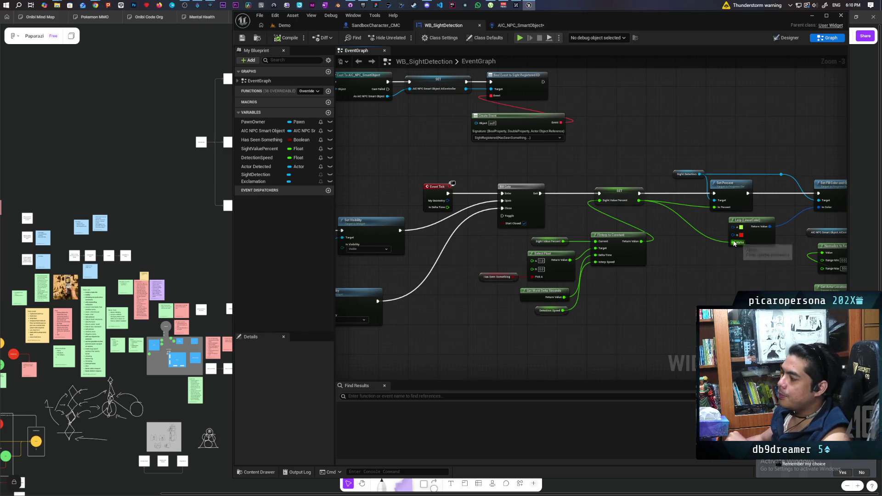
drag(431, 173, 438, 245)
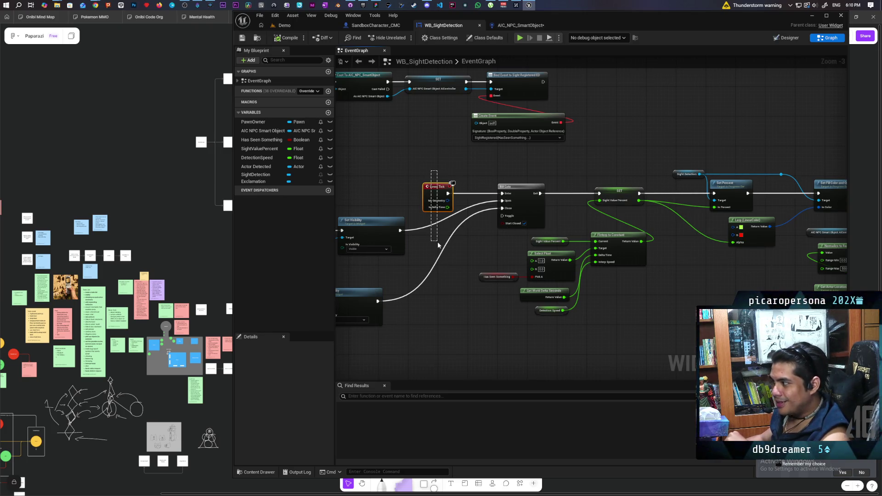
drag(434, 164, 441, 190)
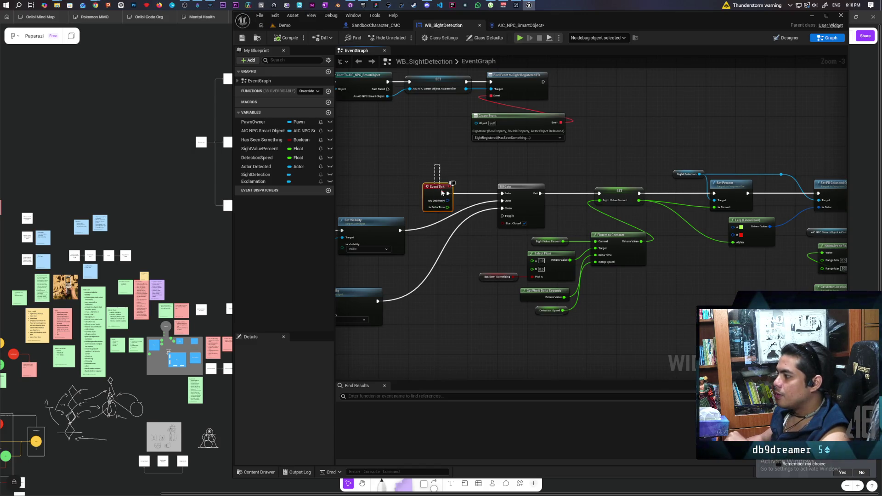
drag(440, 233, 440, 233)
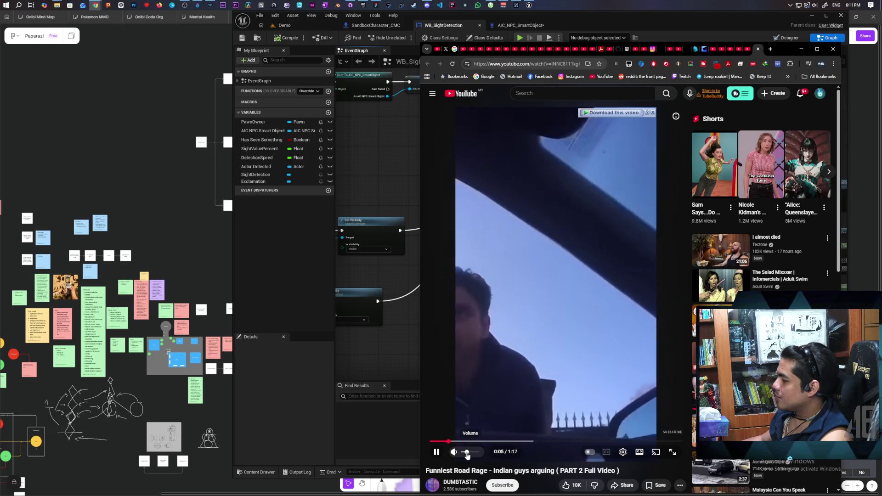
Shift the browser aside, close the finished road-rage video tab and minimize the browser.
drag(780, 54, 580, 26)
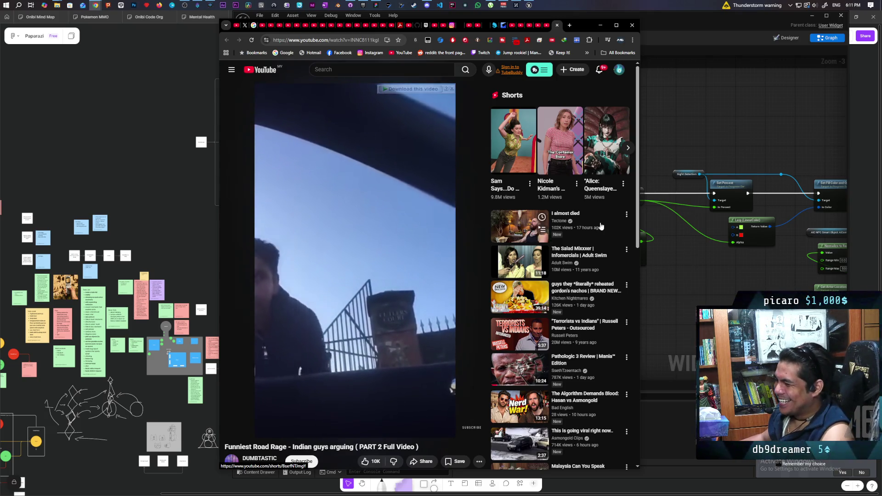
double_click(583, 26)
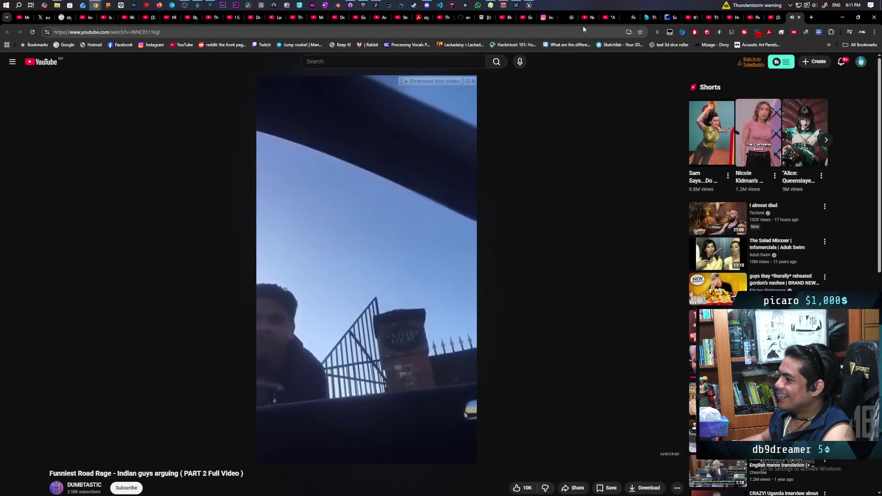
double_click(821, 17)
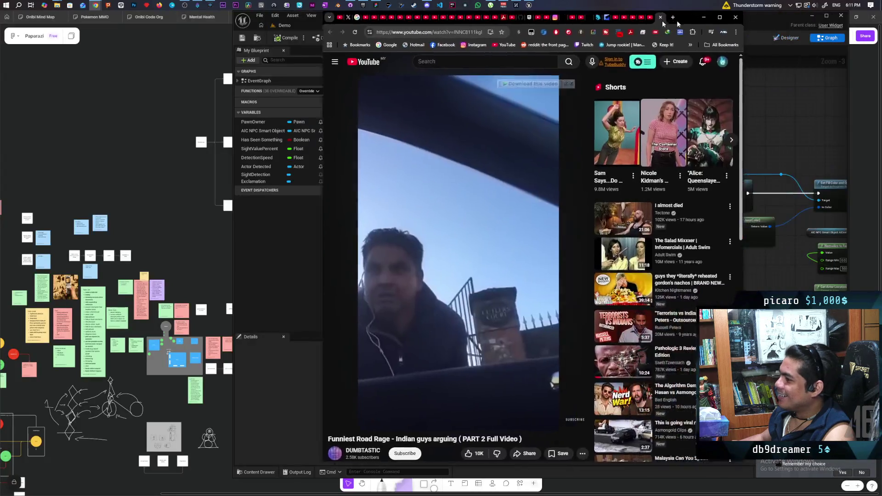
drag(679, 23, 504, 23)
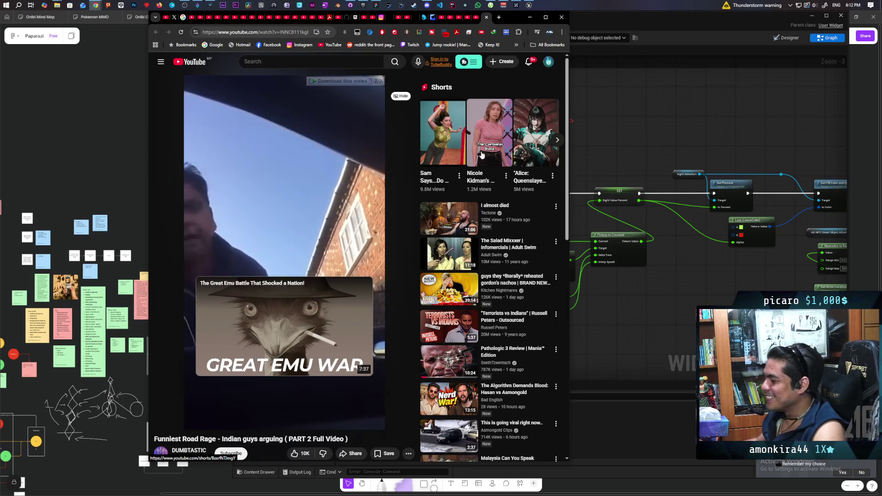
mouse_move(387, 197)
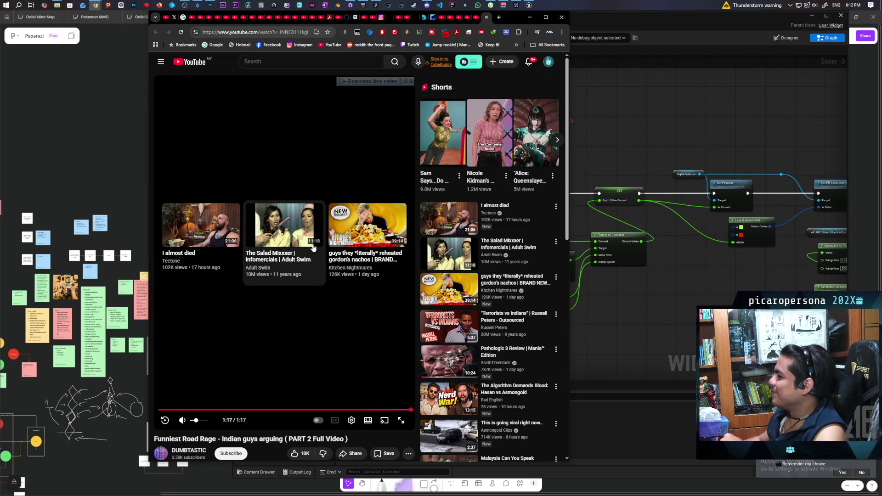
click(487, 17)
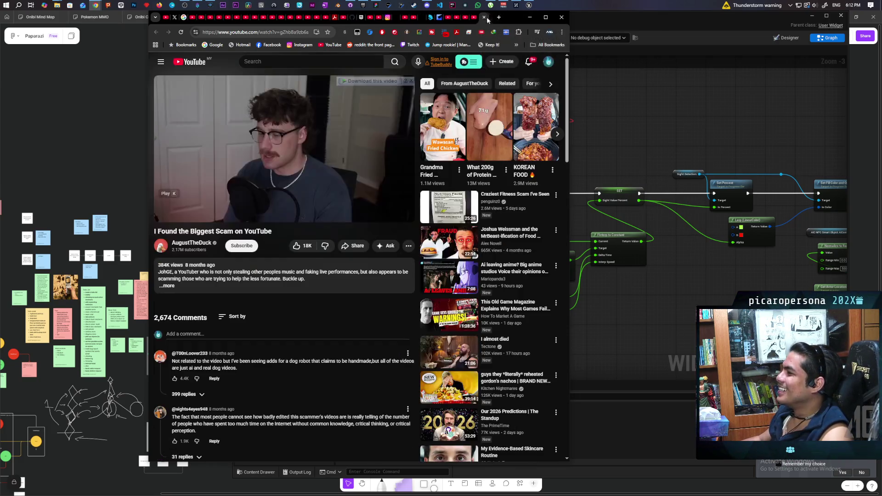
click(529, 19)
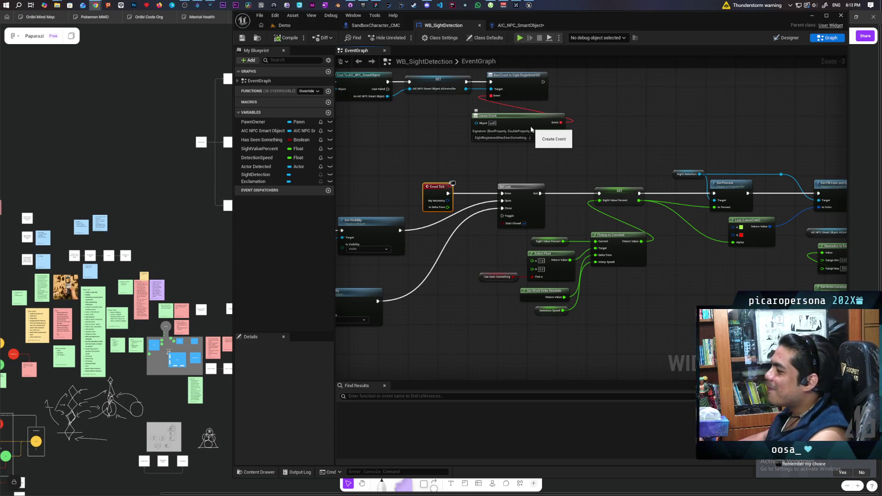
Pan and zoom out over the Event Tick, Gate, FInterp To Constant and Bind Event nodes.
mouse_move(574, 120)
mouse_down()
mouse_move(514, 90)
mouse_move(550, 122)
mouse_move(591, 99)
mouse_up()
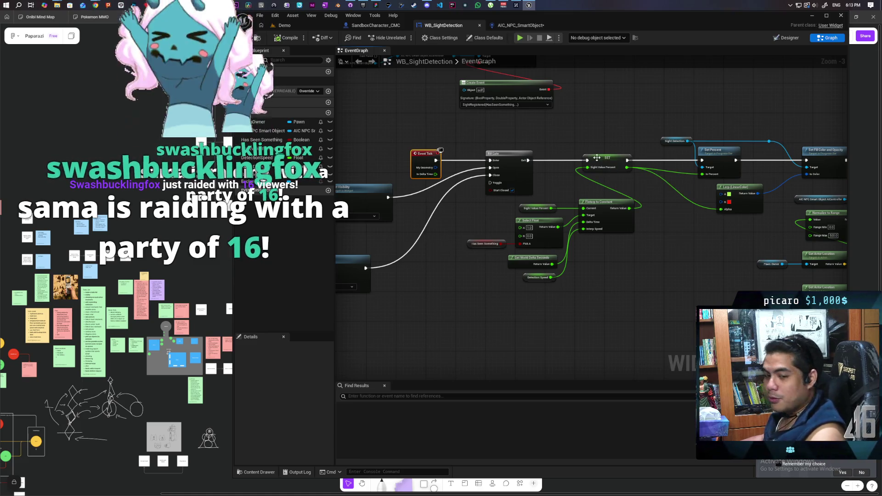
scroll(593, 269, down, 3)
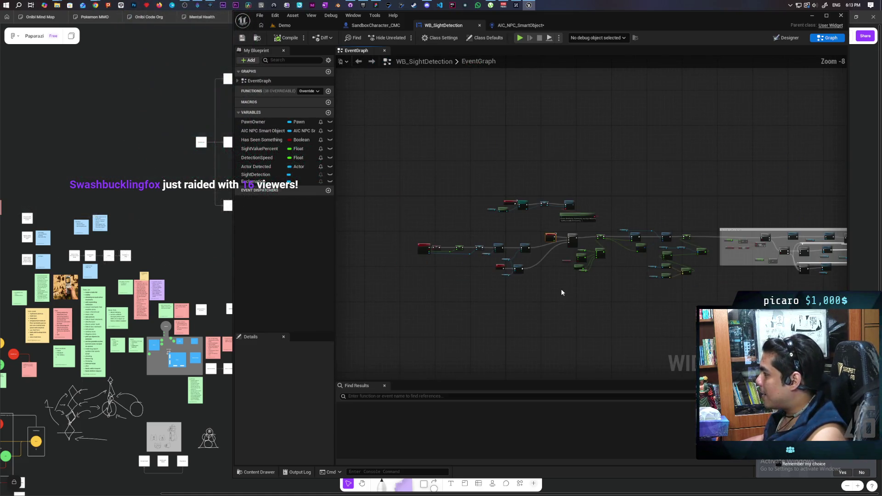
scroll(569, 274, up, 2)
scroll(570, 270, down, 1)
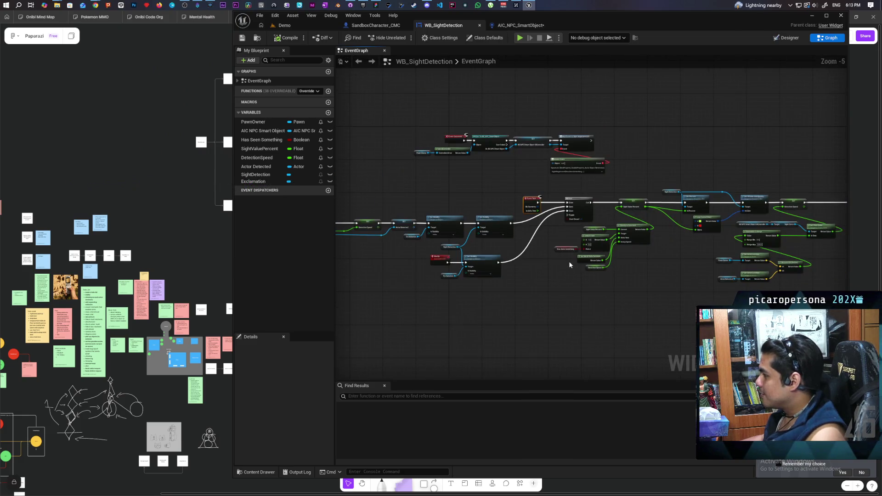
scroll(569, 261, down, 2)
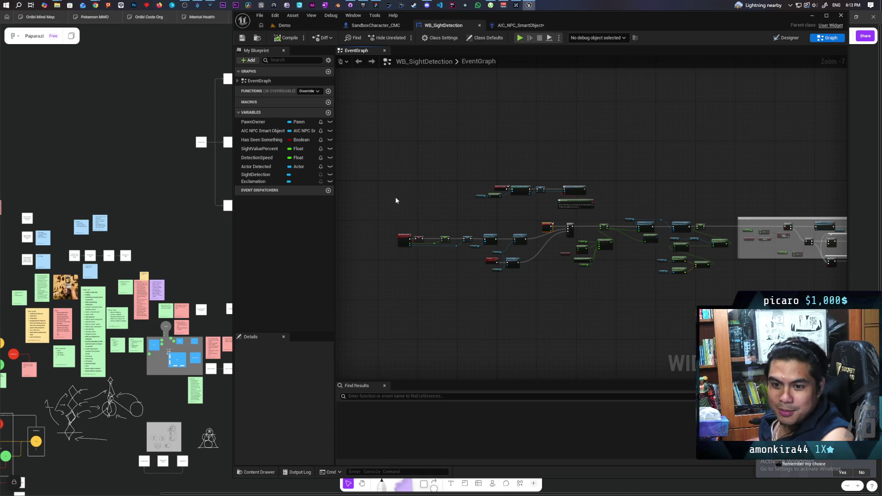
mouse_move(97, 5)
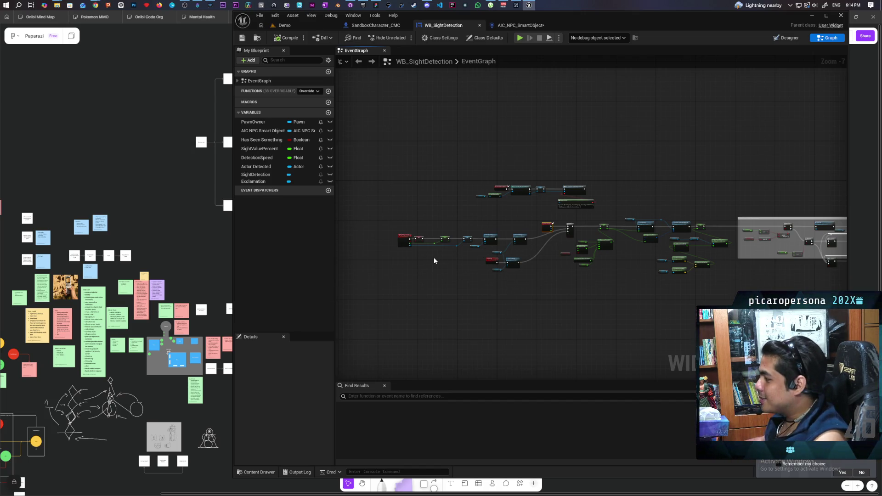
scroll(434, 258, up, 4)
mouse_move(434, 257)
mouse_down()
mouse_move(505, 278)
mouse_move(467, 291)
mouse_up()
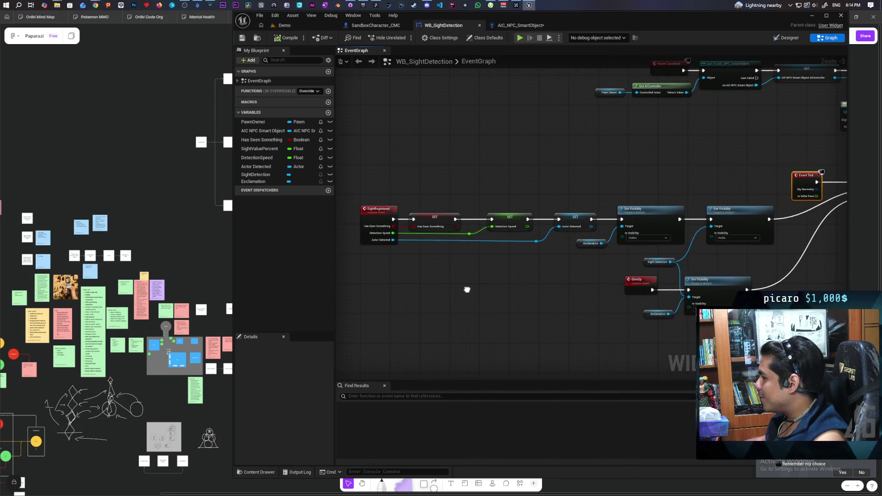
Zoom and pan to the Evaluate Sight Detection comment box with its AND logic.
scroll(436, 298, down, 3)
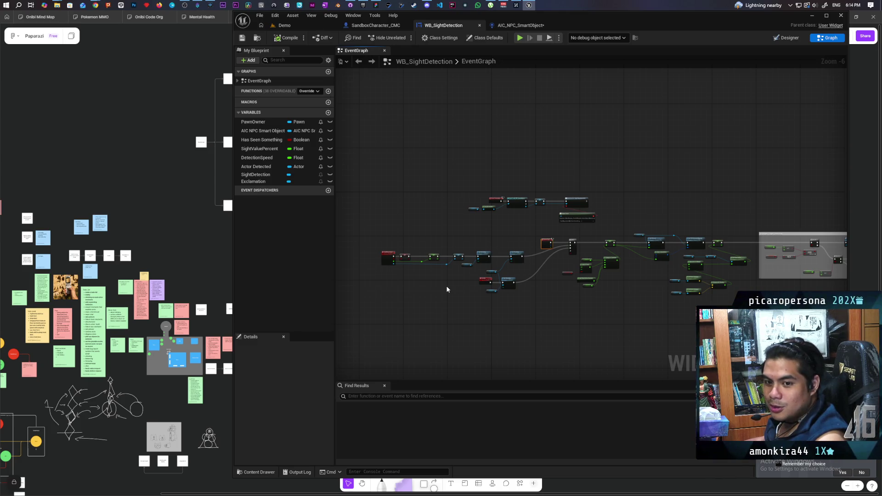
scroll(448, 292, up, 2)
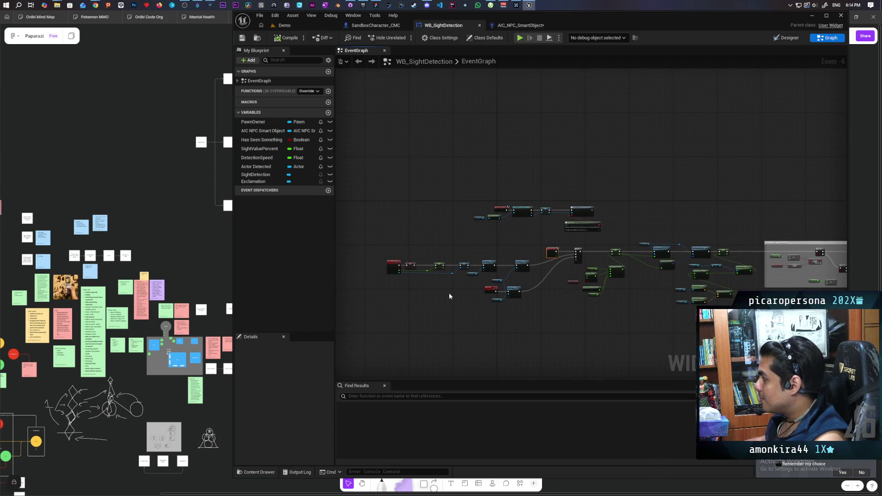
scroll(449, 293, up, 1)
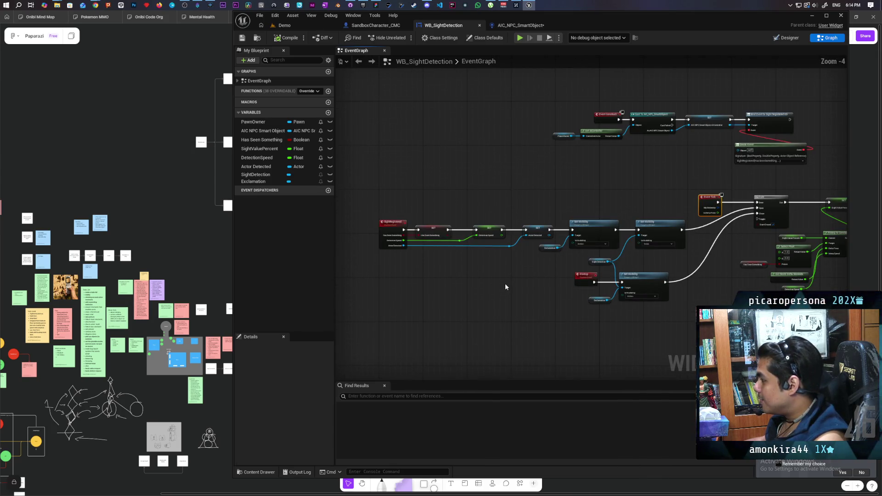
mouse_move(577, 323)
mouse_down()
mouse_move(552, 287)
mouse_move(536, 285)
mouse_move(586, 284)
mouse_up()
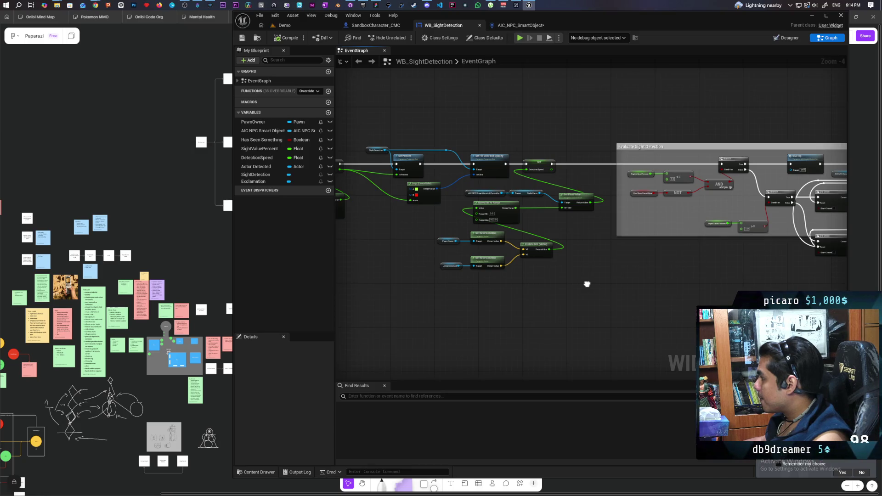
Survey the Give Up, Branch, Do Once and Evaluate Sight Detection nodes, then return to the Demo level.
drag(606, 281, 607, 292)
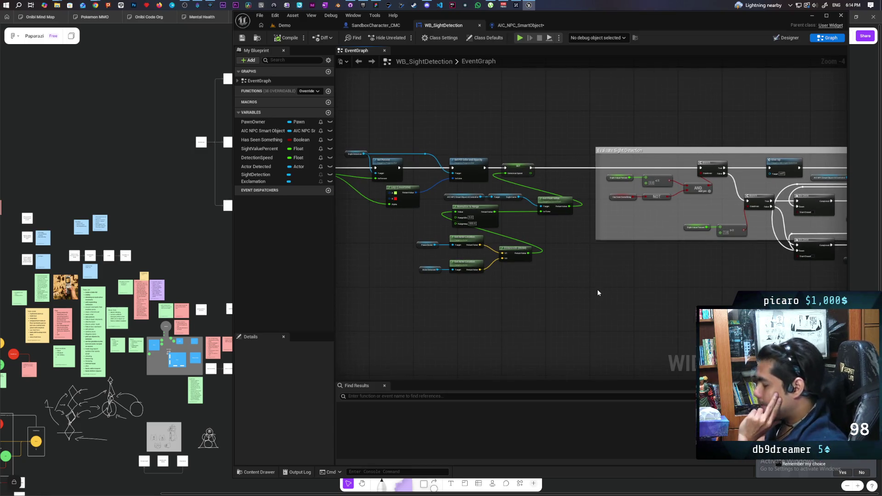
scroll(549, 274, up, 2)
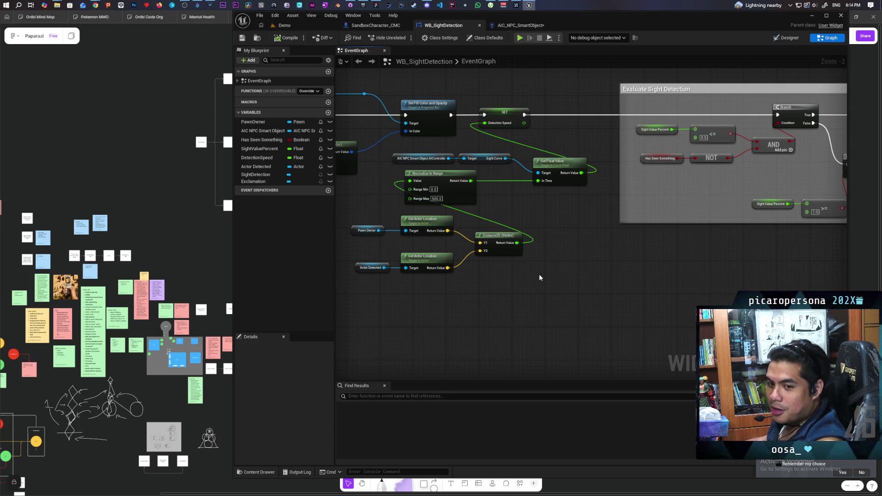
drag(539, 277, 410, 286)
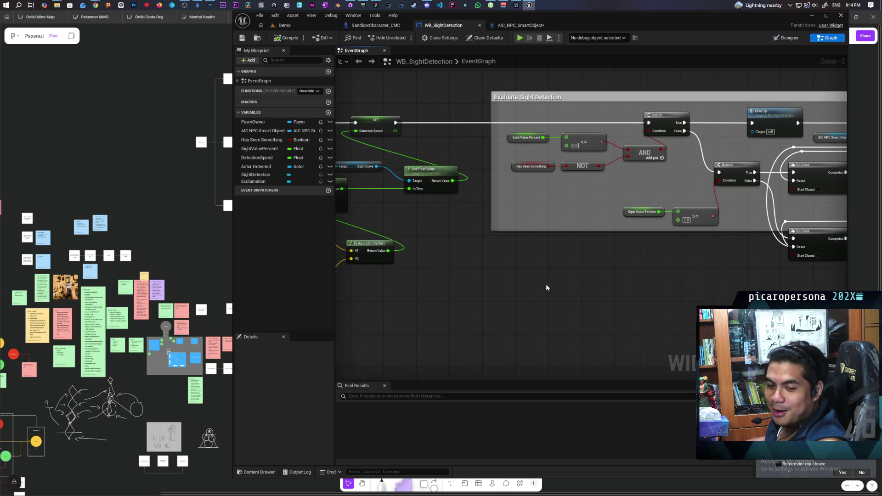
scroll(542, 268, down, 3)
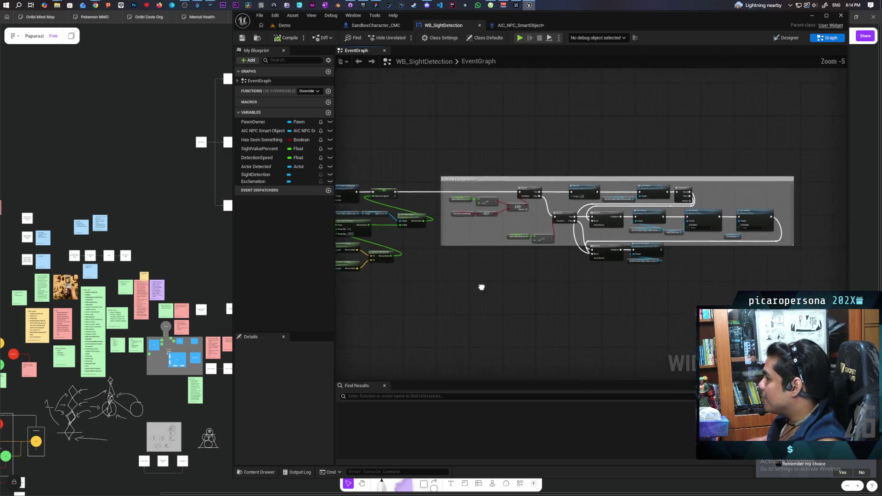
drag(481, 287, 464, 287)
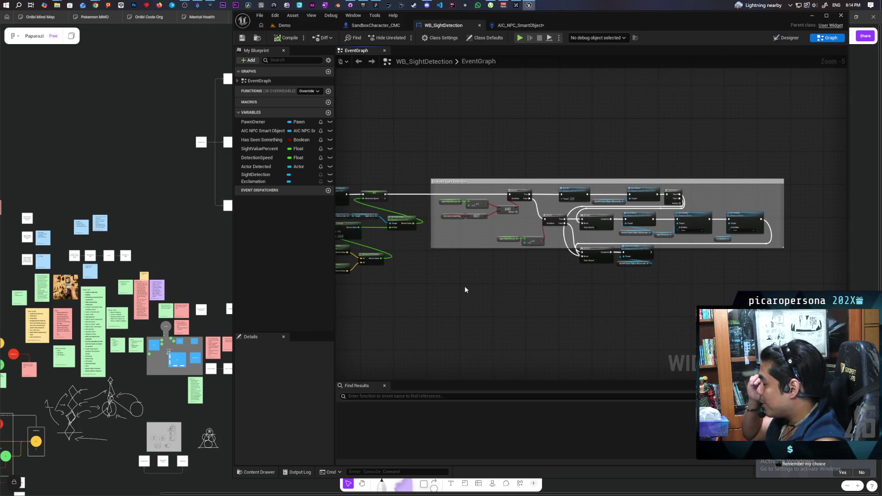
scroll(476, 310, up, 2)
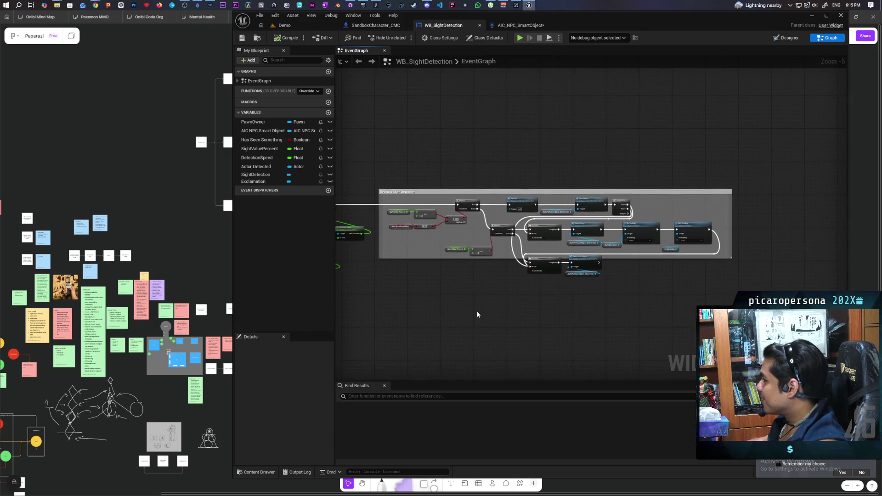
mouse_move(485, 305)
mouse_down()
mouse_move(448, 326)
mouse_move(375, 338)
mouse_up()
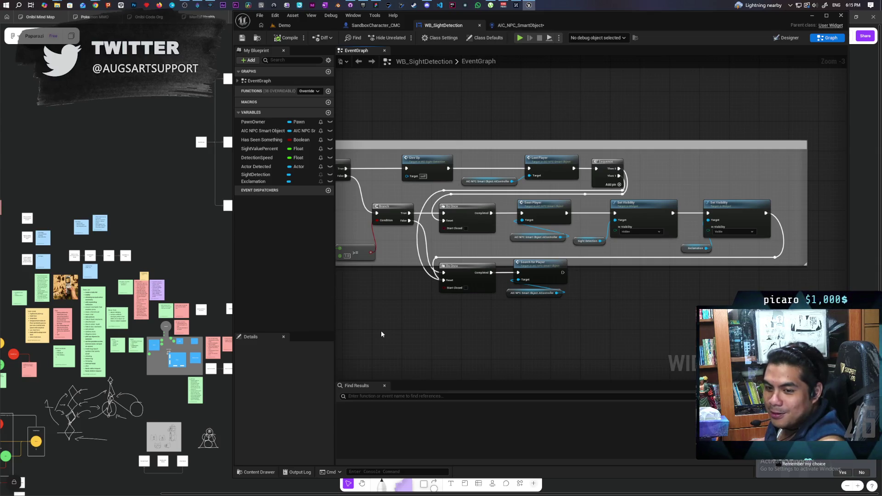
mouse_move(492, 306)
mouse_down()
mouse_move(468, 306)
mouse_move(532, 300)
mouse_move(464, 299)
mouse_up()
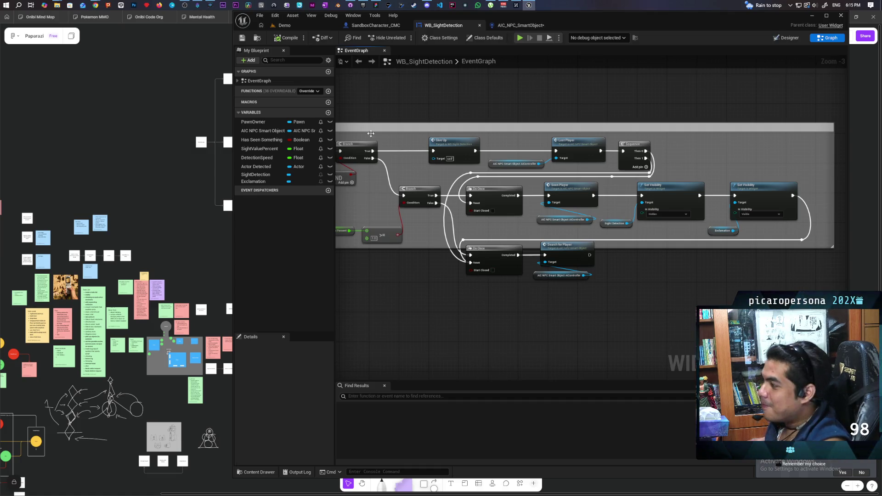
click(284, 25)
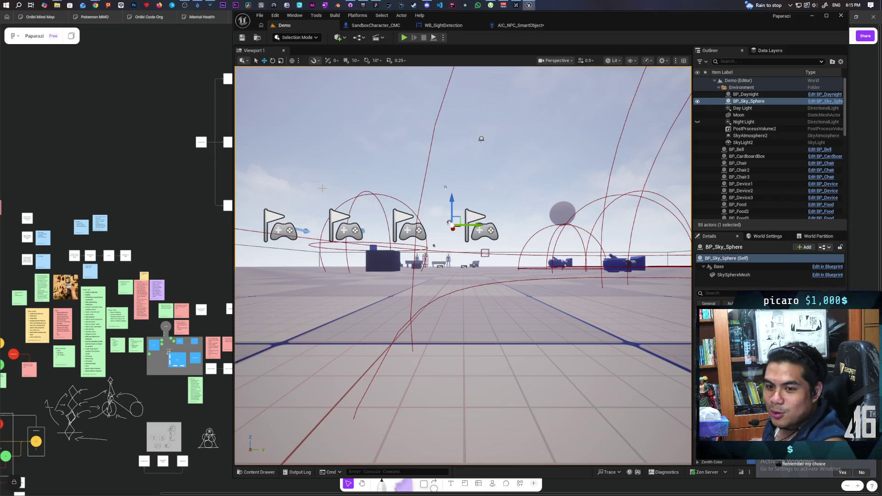
Switch from the Demo level to the Paparazi tldraw board and pan to the tree diagram.
drag(459, 267, 445, 242)
click(376, 5)
right_click(252, 222)
drag(262, 204, 562, 108)
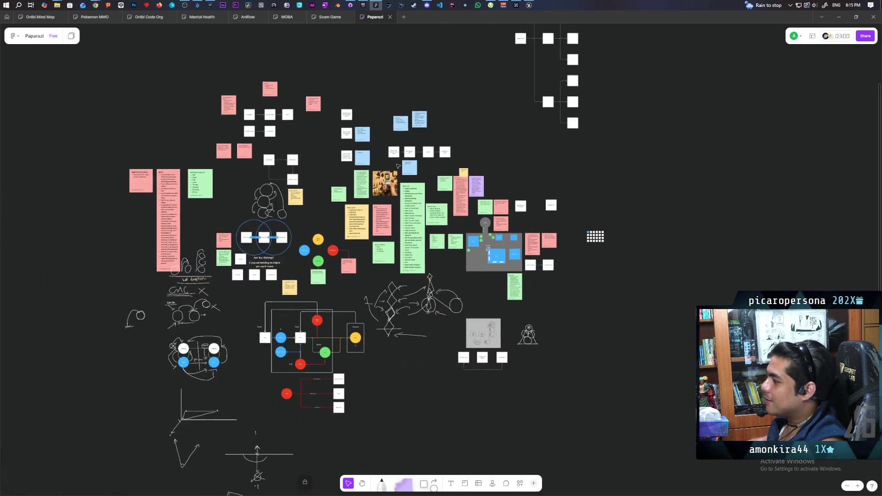
scroll(465, 246, up, 5)
scroll(465, 247, up, 5)
scroll(465, 246, right, 5)
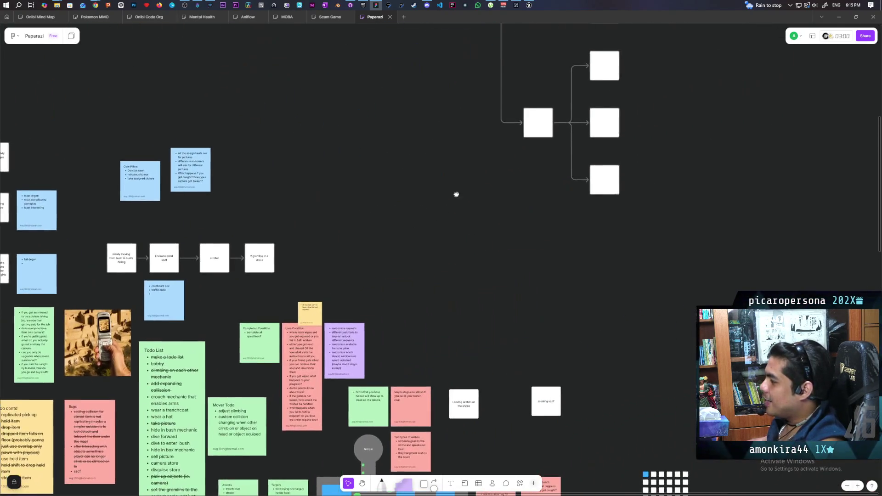
scroll(336, 230, down, 3)
drag(302, 72, 543, 301)
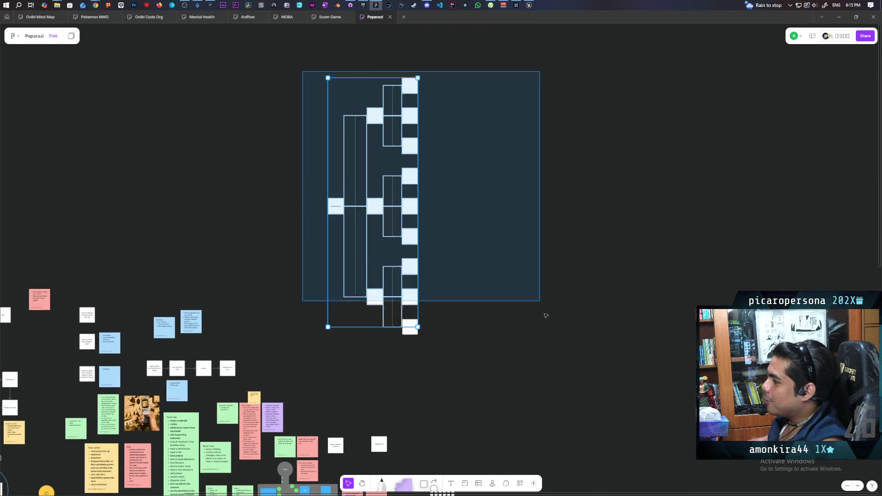
click(309, 212)
scroll(328, 214, up, 4)
scroll(327, 214, down, 2)
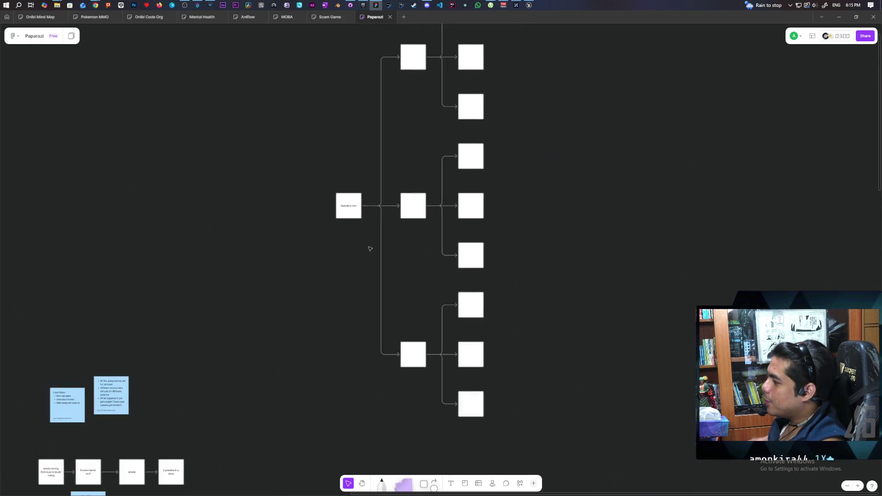
scroll(368, 248, right, 3)
Select each box of the tree's middle and right columns in turn, then deselect.
click(310, 207)
click(373, 247)
scroll(373, 247, down, 3)
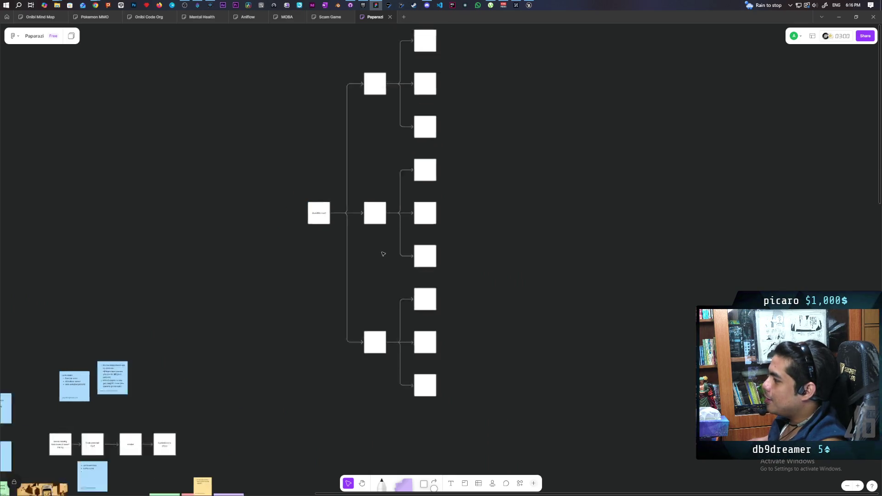
click(376, 109)
click(384, 219)
click(379, 329)
click(419, 73)
click(418, 109)
click(419, 147)
click(419, 183)
click(418, 221)
click(418, 255)
click(418, 293)
click(418, 329)
click(422, 361)
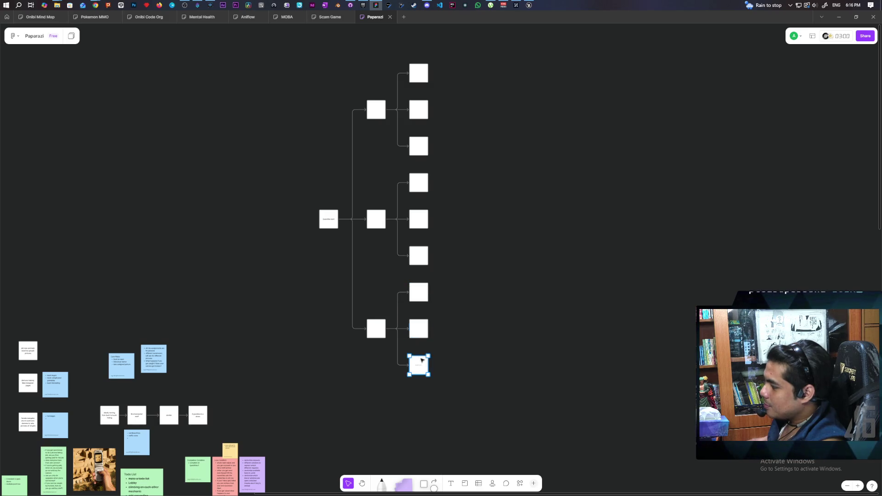
click(328, 219)
key(Escape)
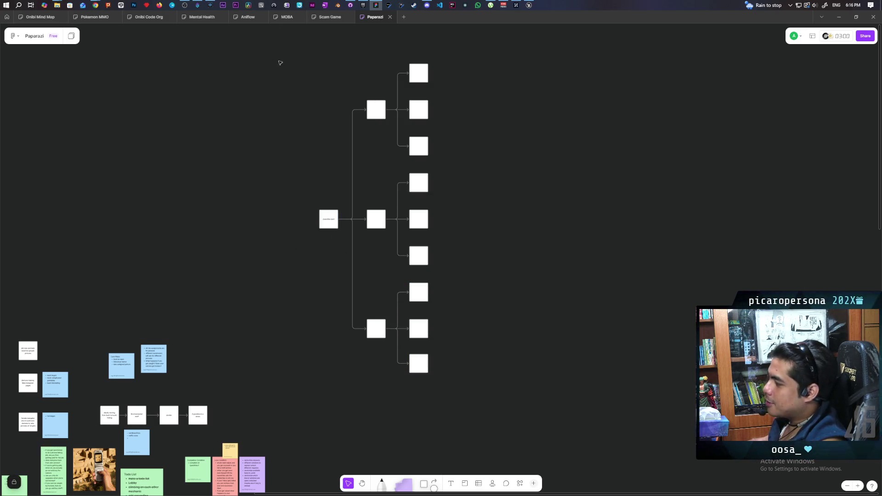
Select the whole flowchart, clear the selection and bring Unreal Engine back to front.
mouse_move(289, 52)
mouse_down()
mouse_move(490, 370)
mouse_move(496, 401)
mouse_up()
key(Escape)
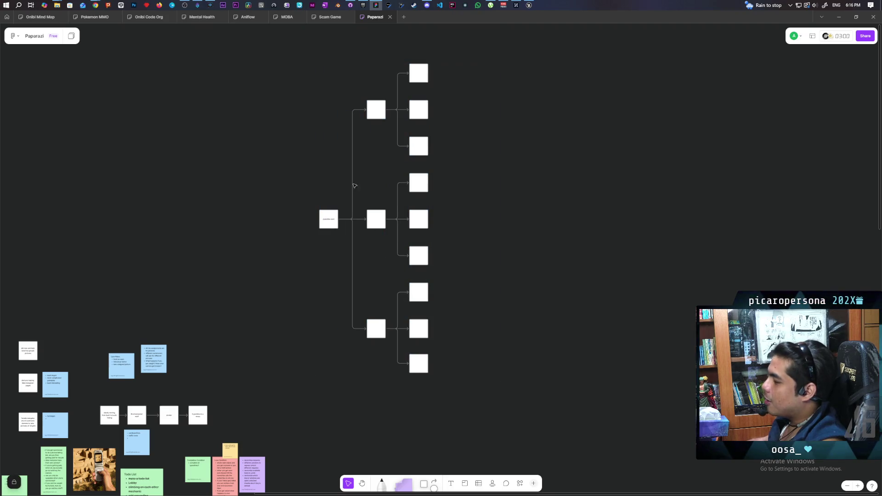
mouse_move(529, 5)
click(522, 39)
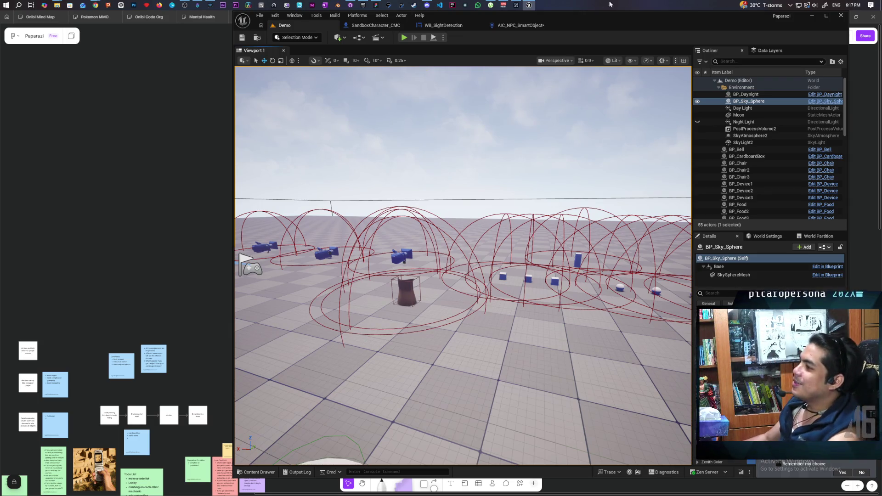
Start a multiplayer Play-in-Editor session of the Demo level.
click(404, 37)
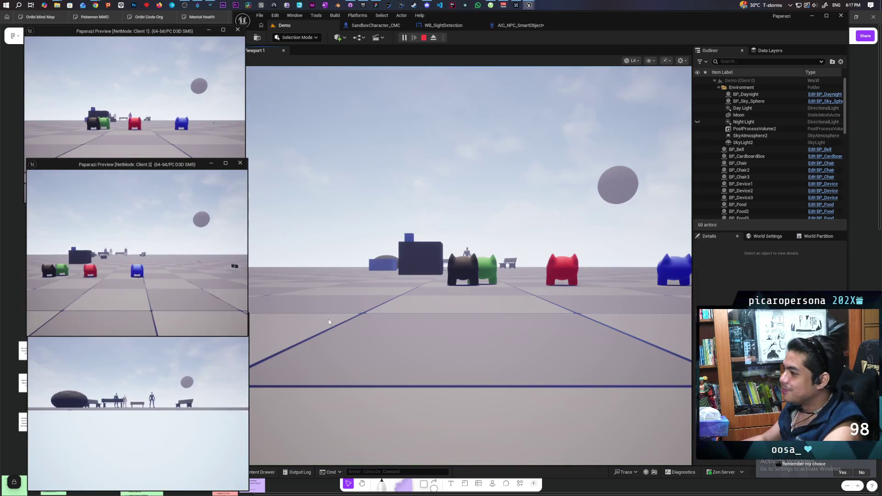
Walk the cube player past the benches up to the Trenchcoat NPC.
key(w)
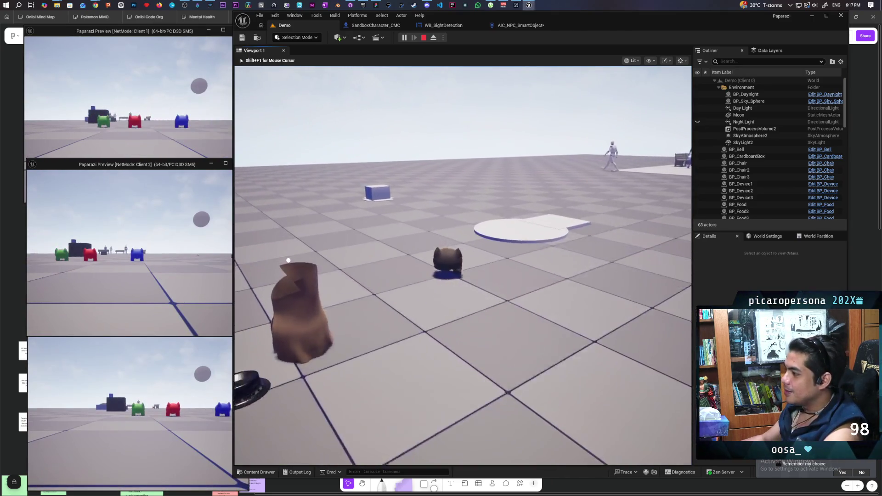
key(w)
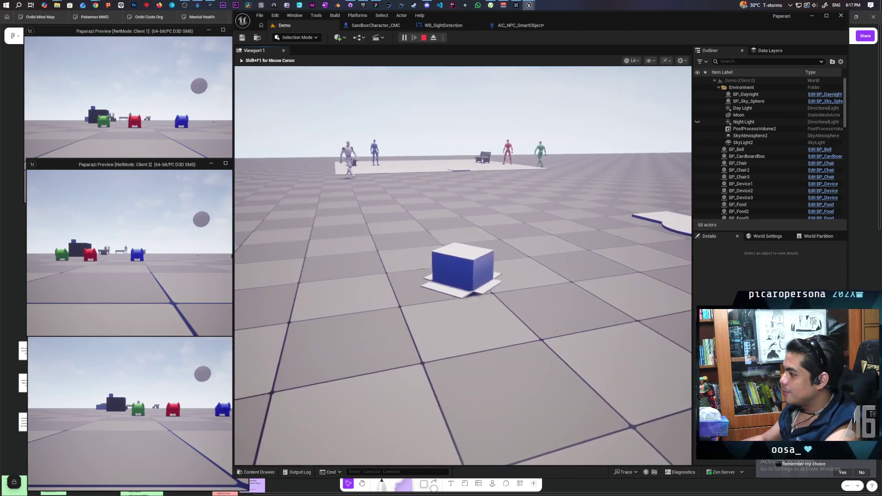
key(w)
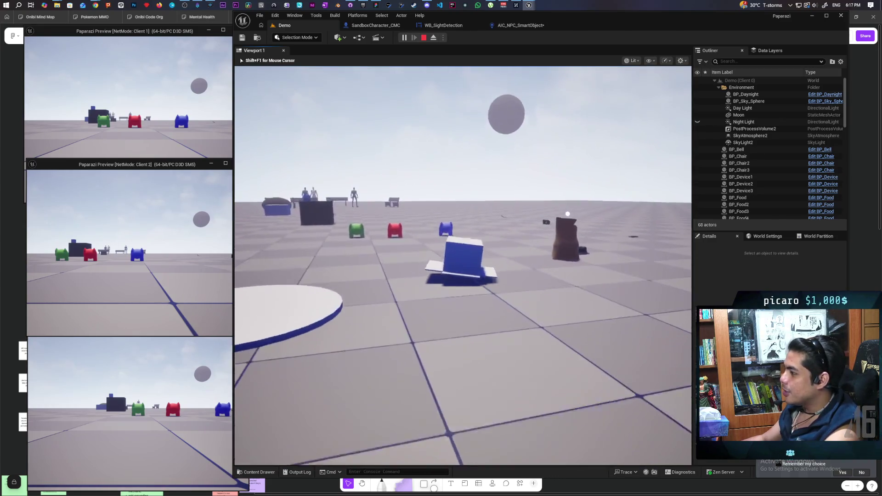
key(w)
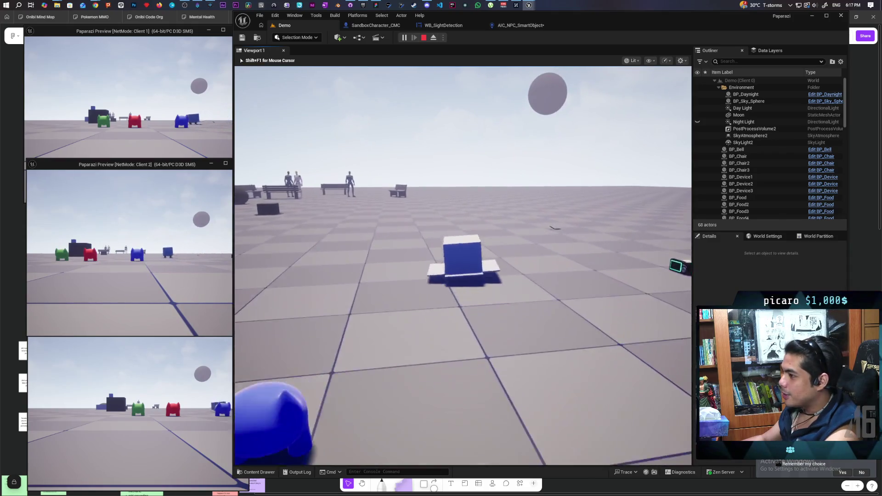
key(w)
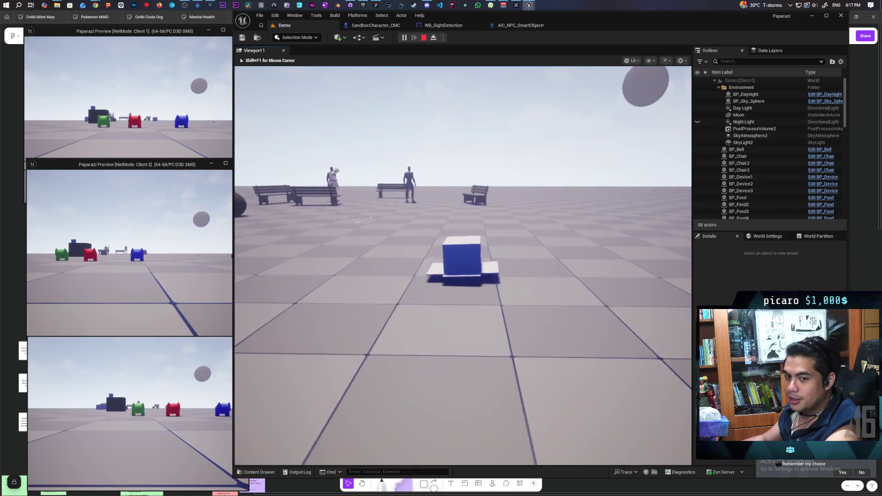
key(w)
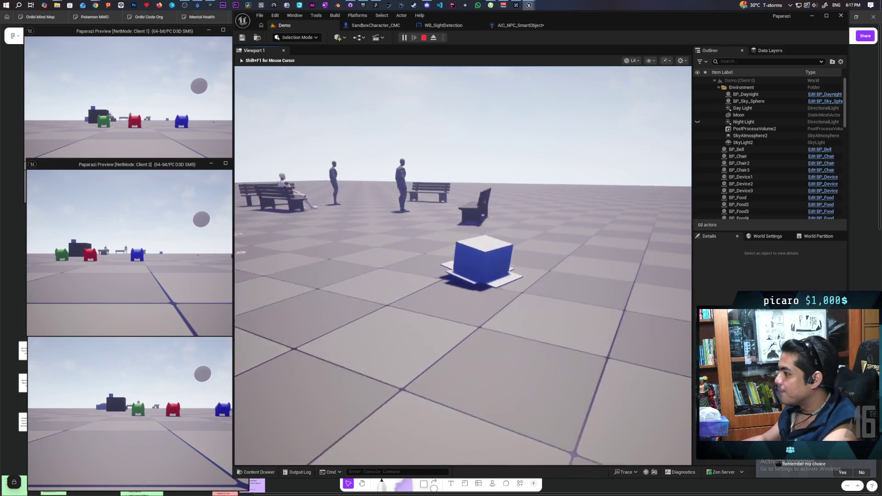
key(w)
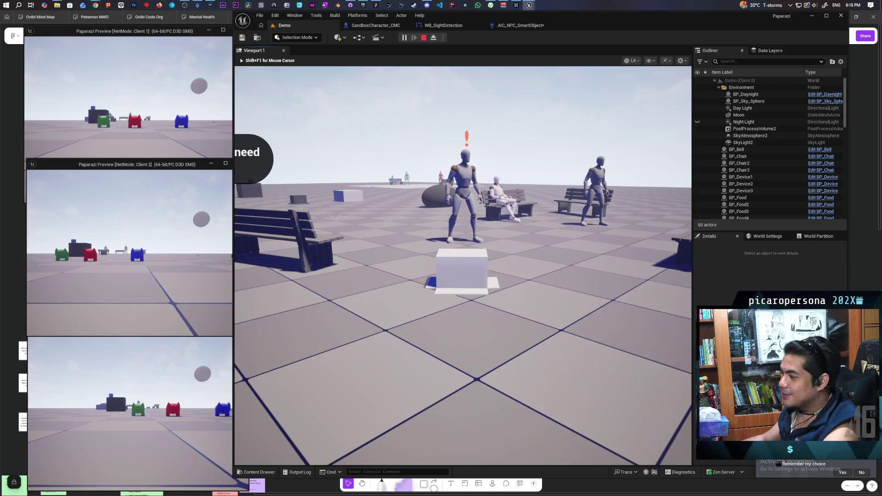
key(w)
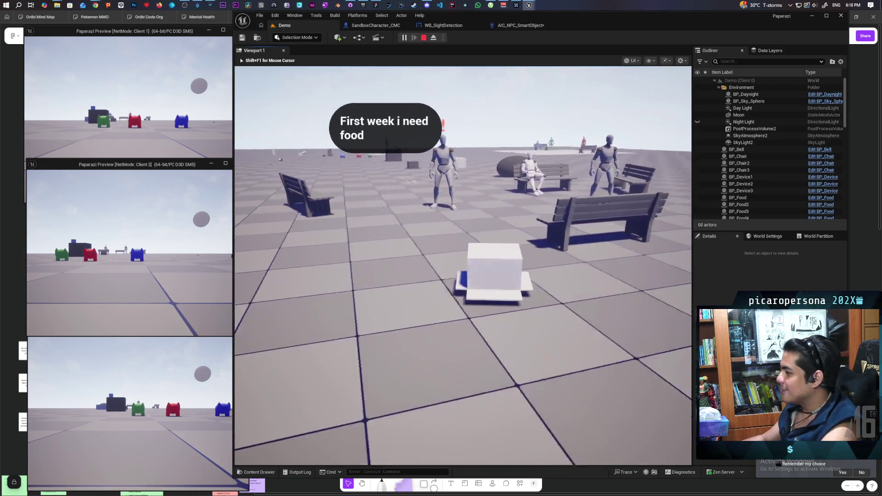
key(w)
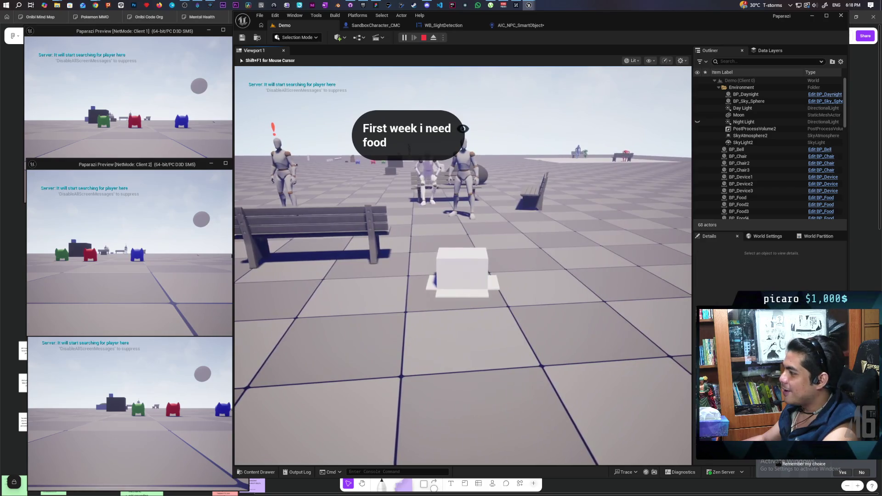
key(a)
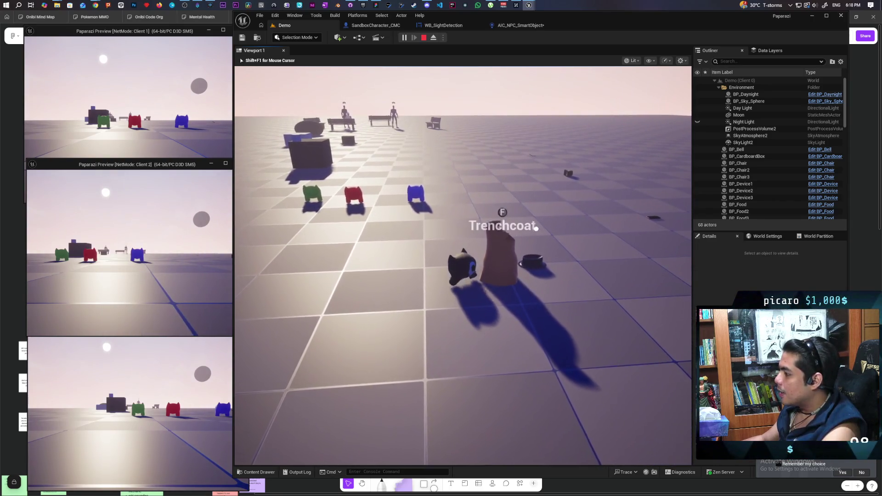
Equip the Trenchcoat and walk the cat character up to the red cat.
key(f)
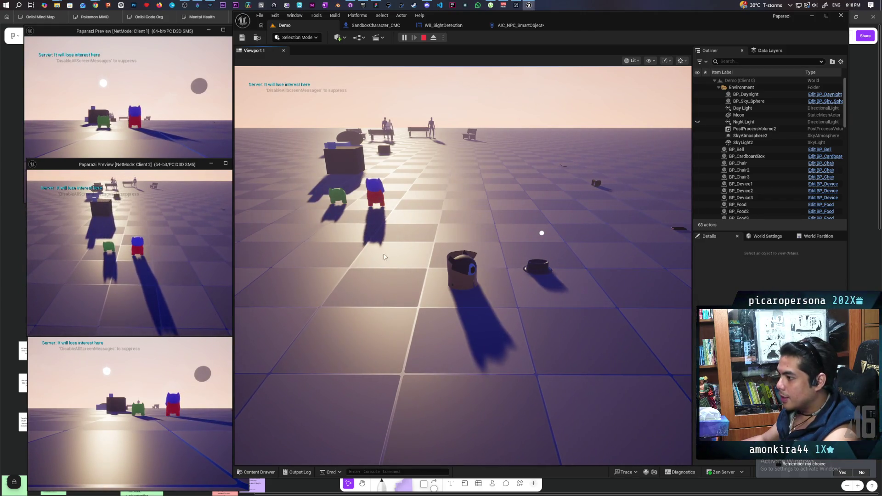
click(542, 233)
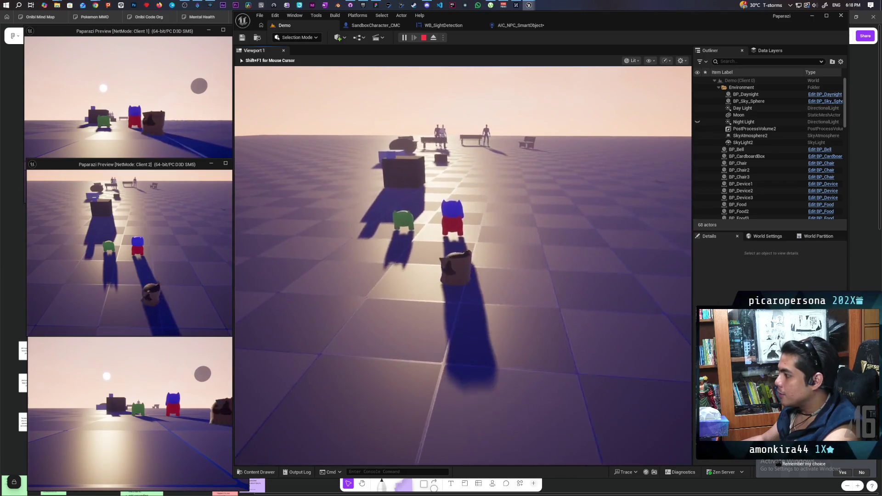
key(w)
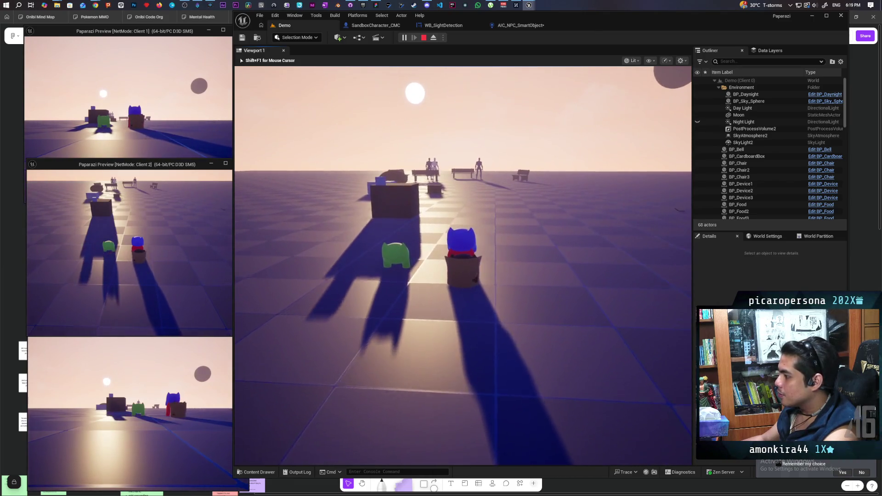
key(w)
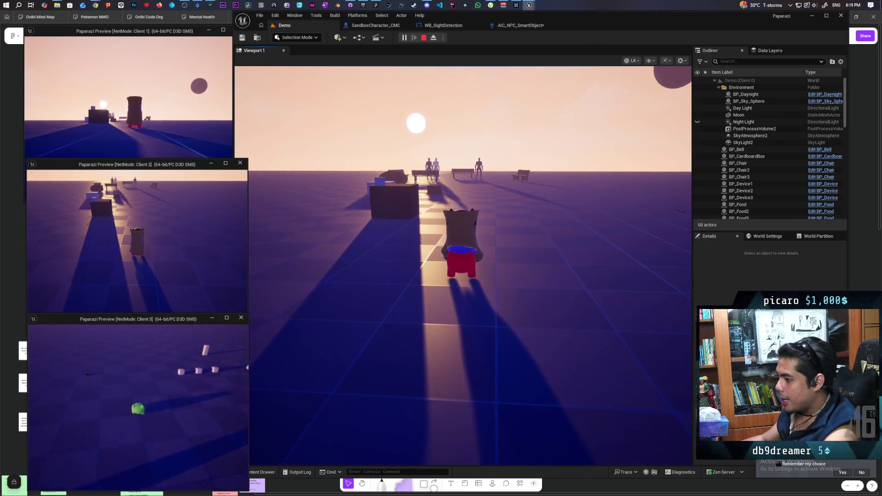
key(w)
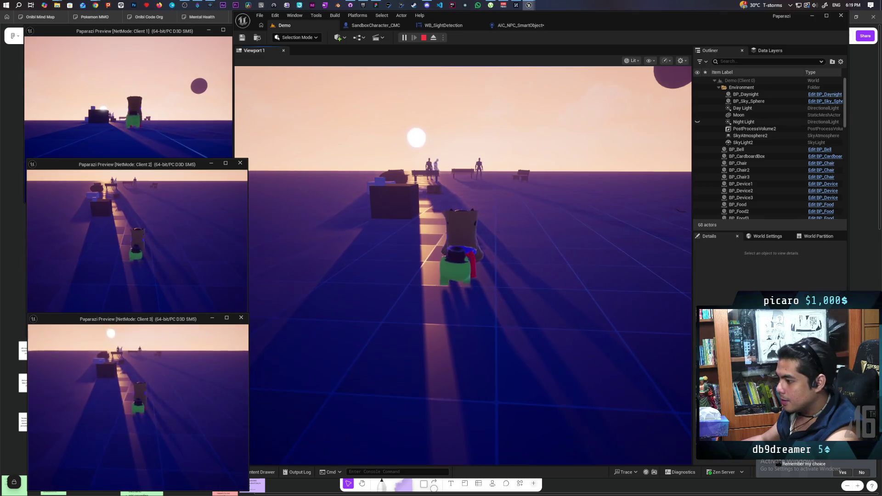
key(w)
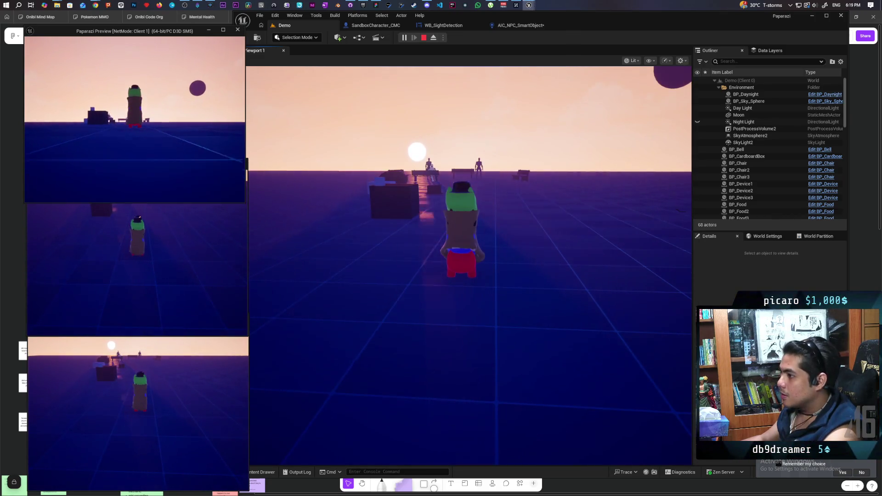
key(w)
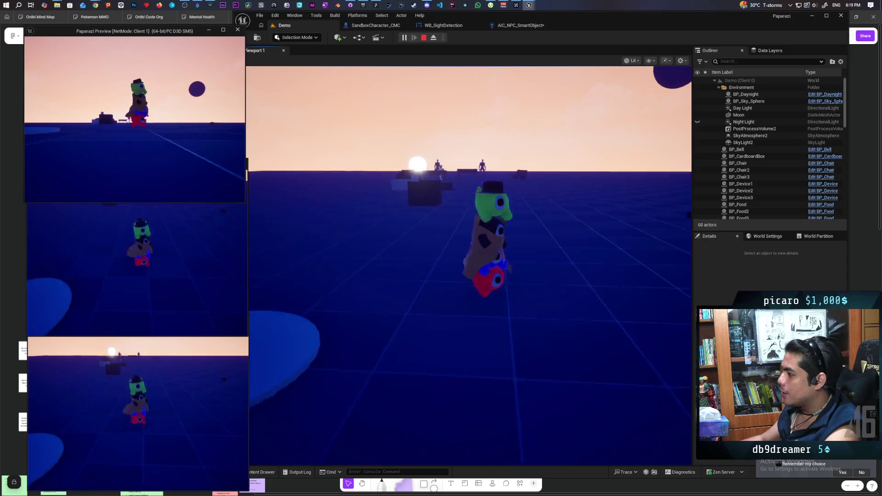
key(w)
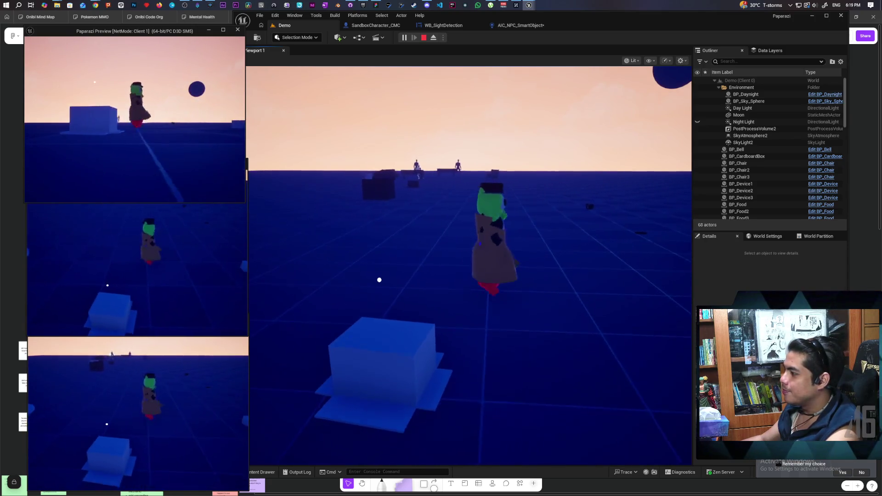
key(s)
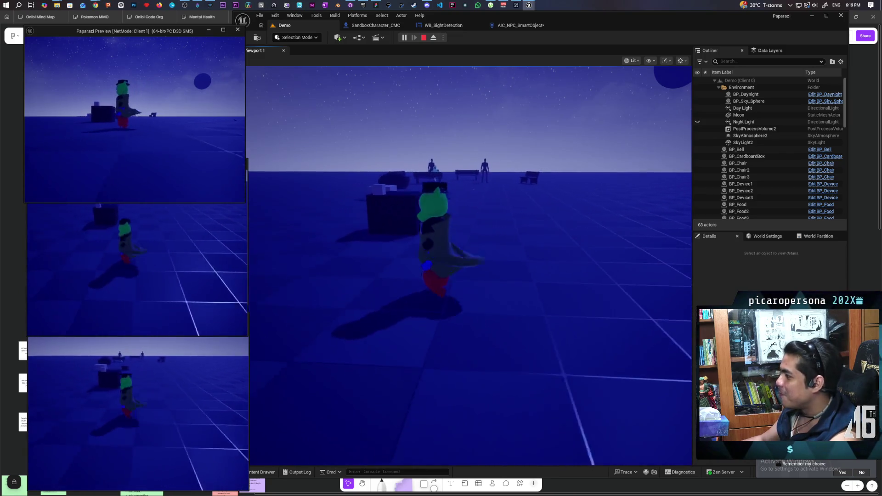
Cycle through the client windows, walk to an item and hand the food to the NPC.
key(a)
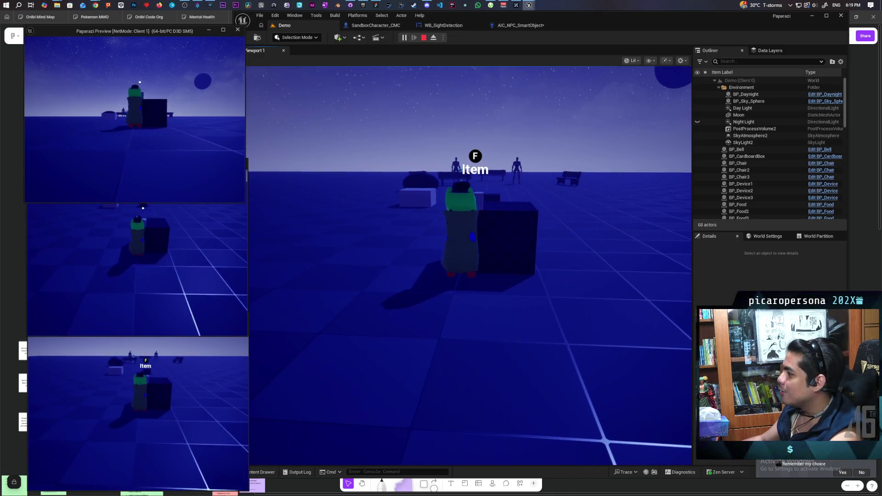
key(alt+Tab)
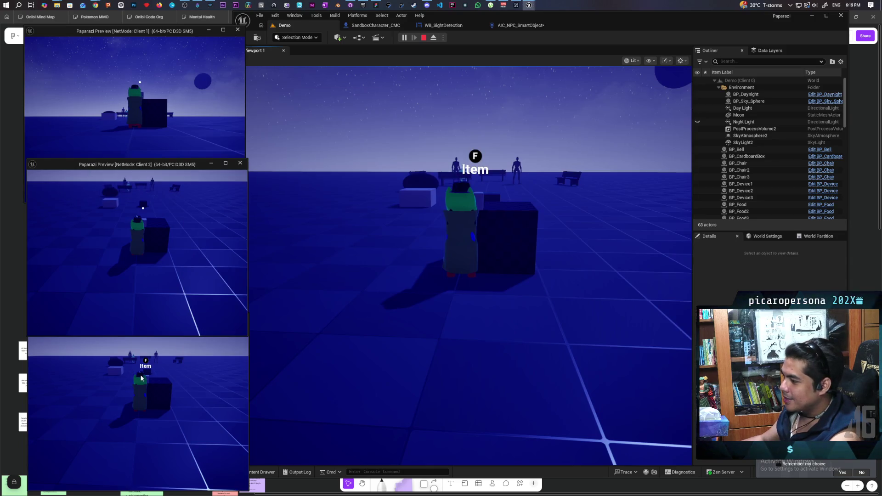
key(alt+Tab)
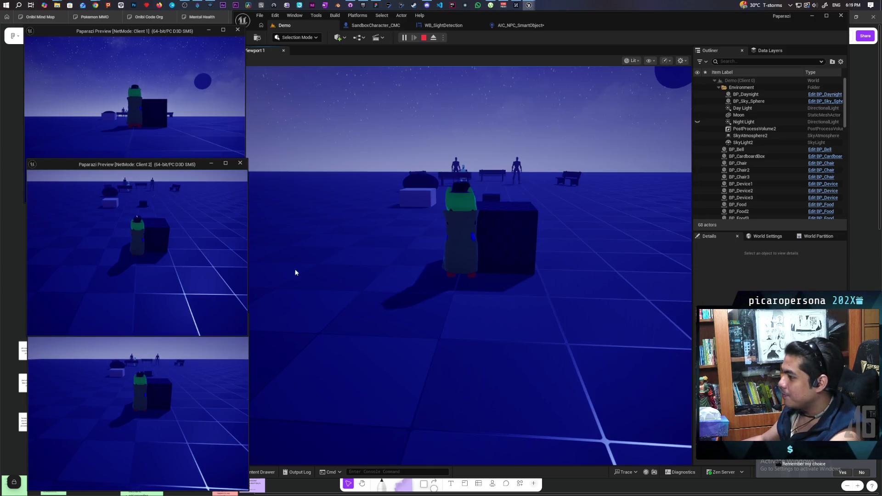
key(alt+Tab)
key(a)
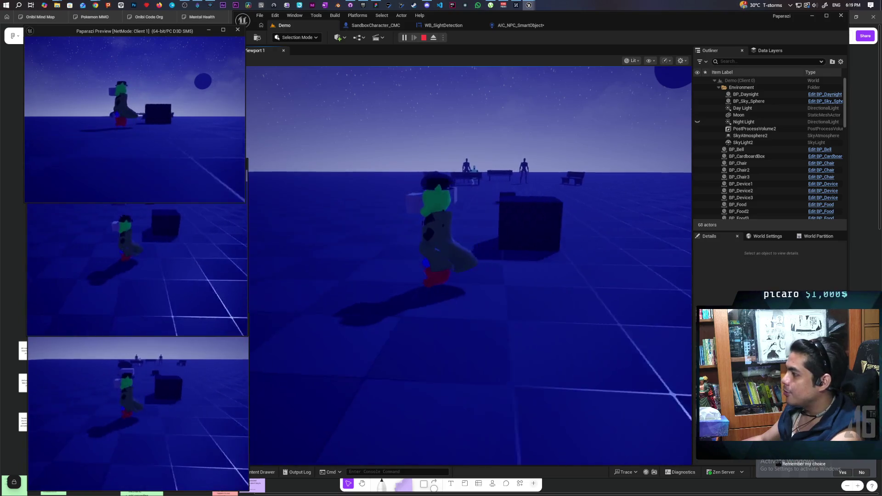
key(w)
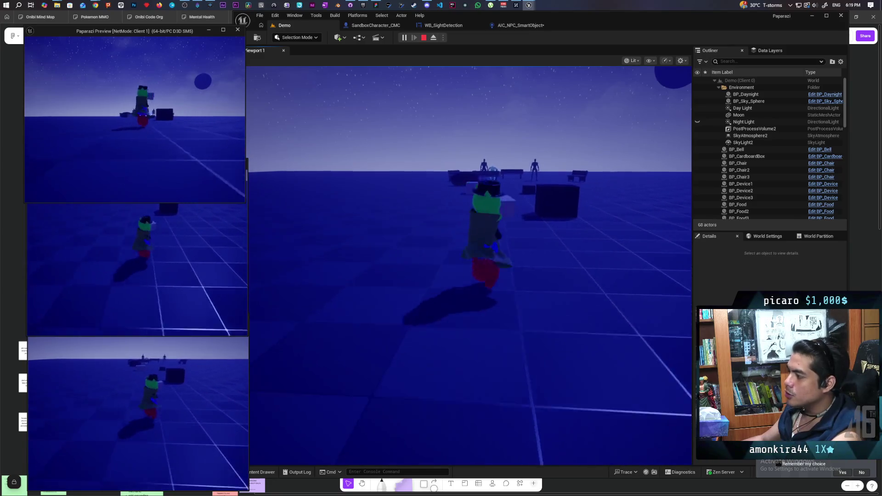
click(409, 158)
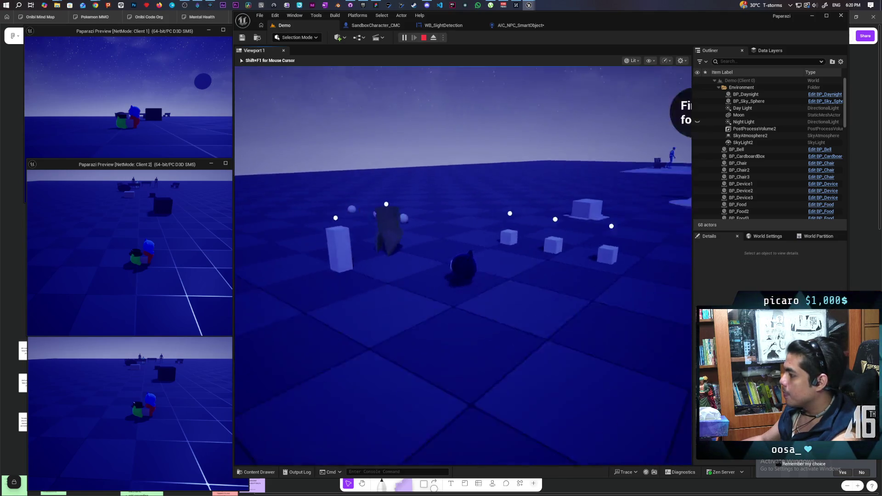
key(f)
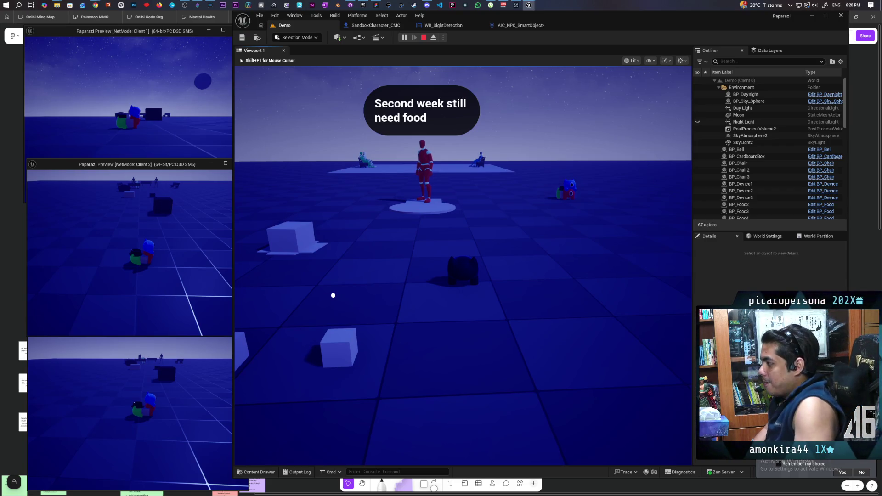
Walk onto the bench platform and circle the camera around the seated NPC.
key(w)
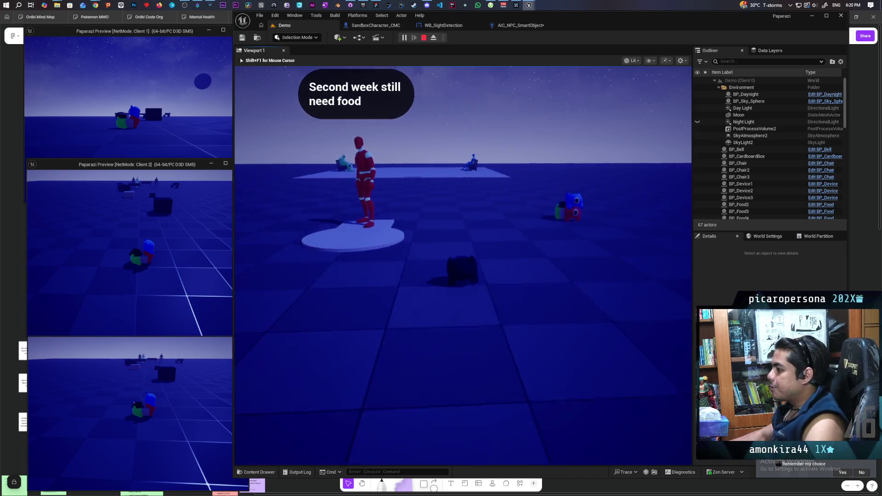
key(w)
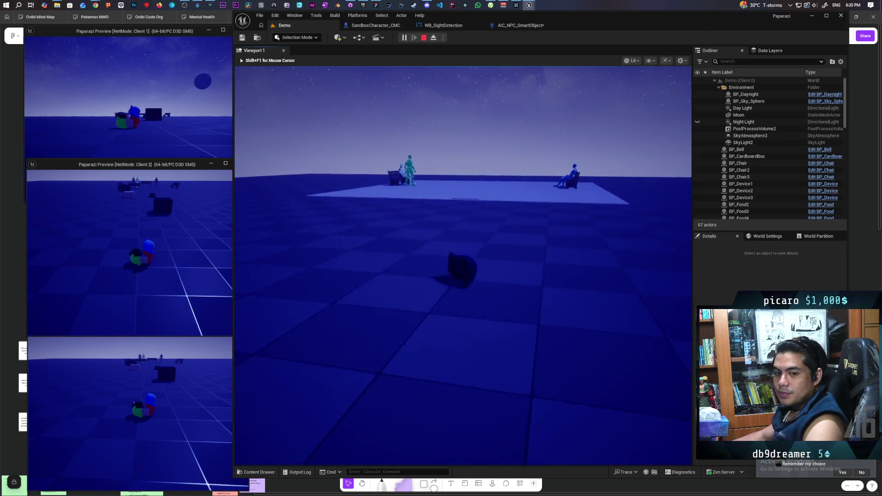
key(w)
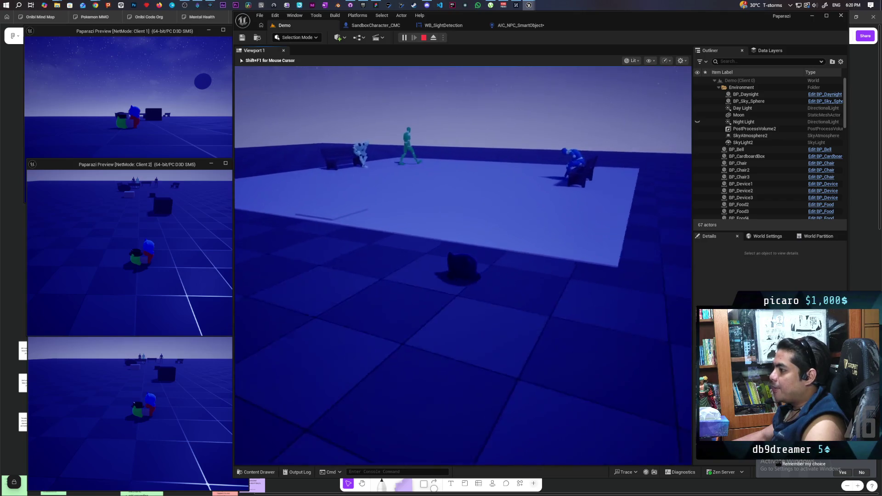
key(w)
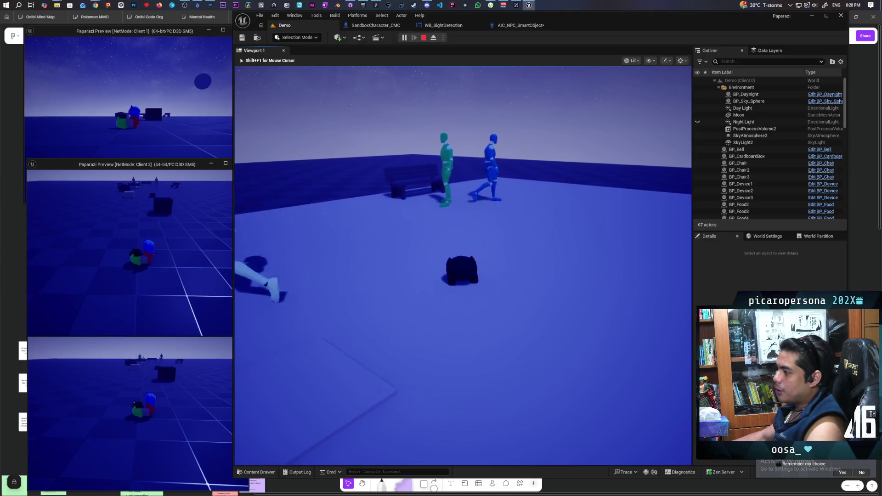
key(d)
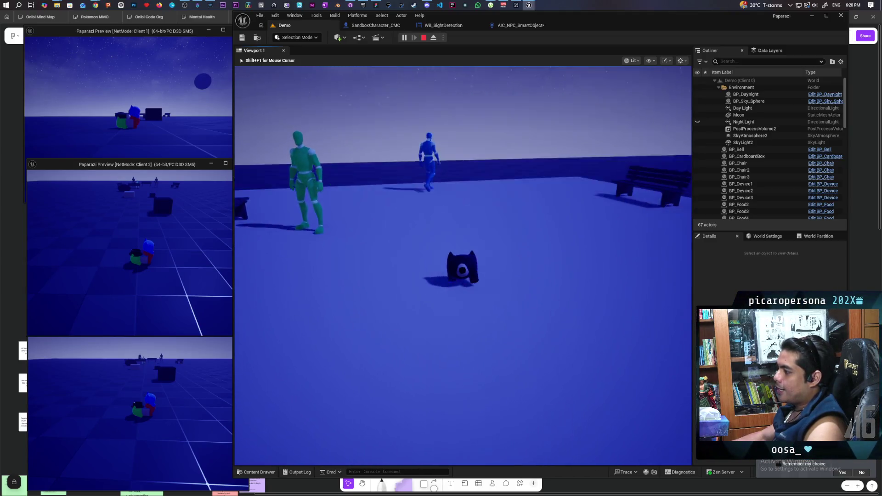
key(a)
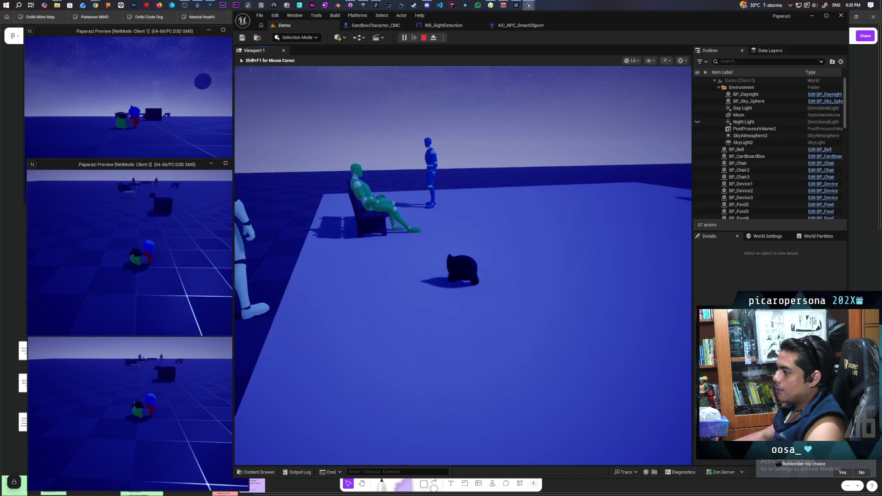
key(w)
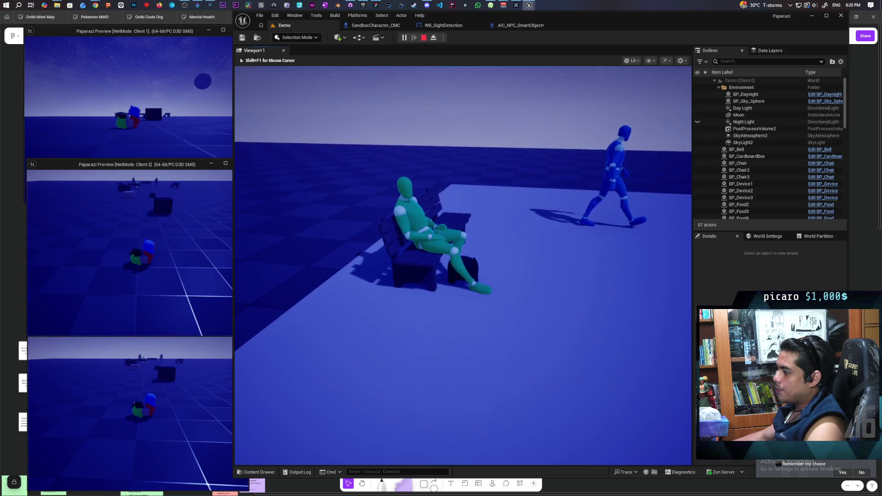
key(s)
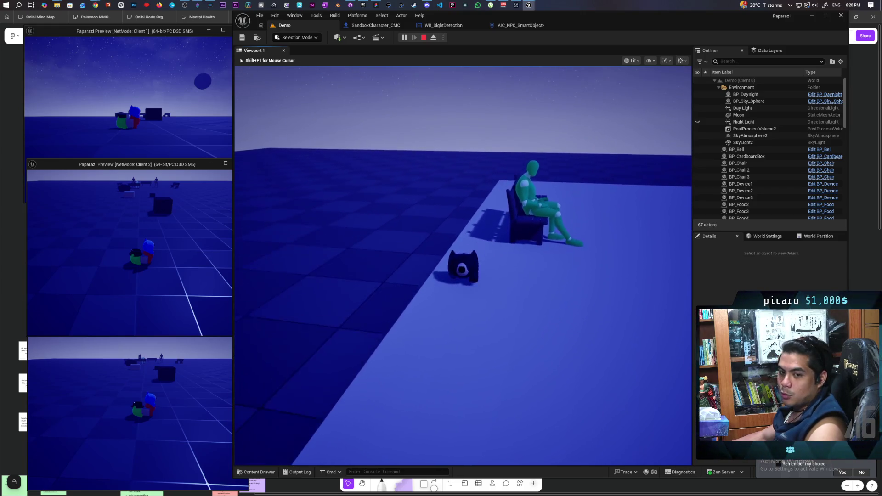
key(d)
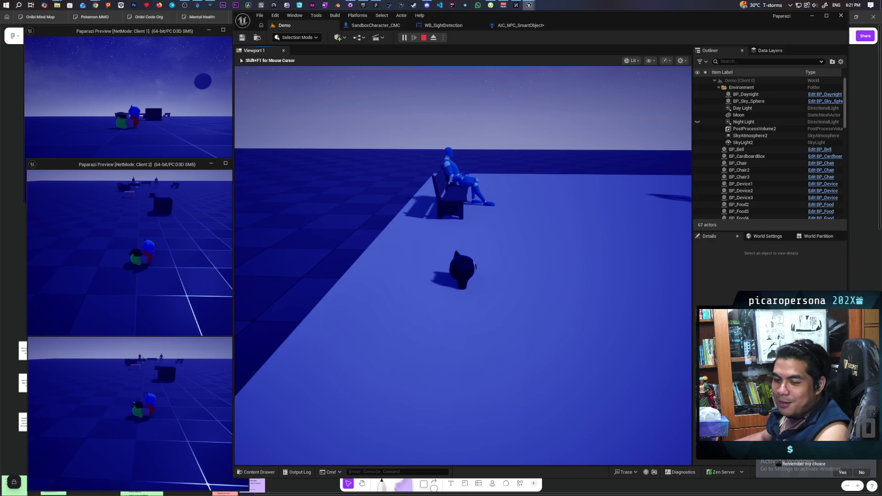
mouse_move(463, 266)
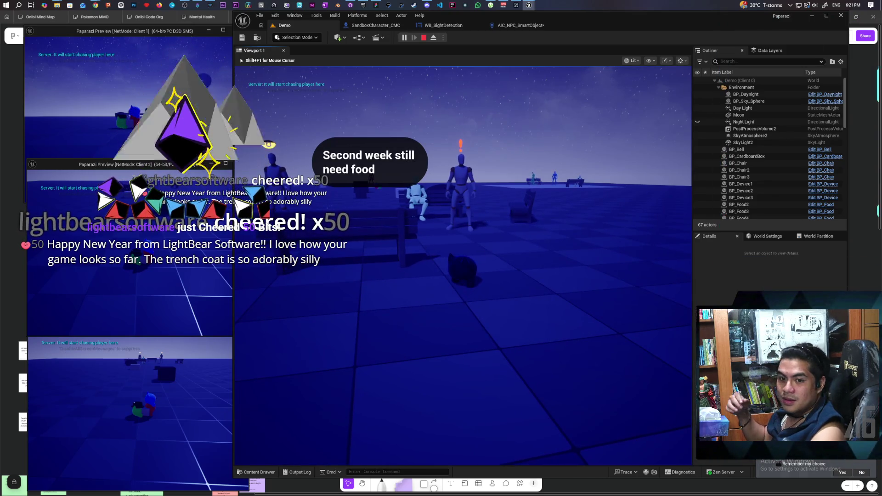
Stop the multiplayer play session once the chase message appears.
key(Escape)
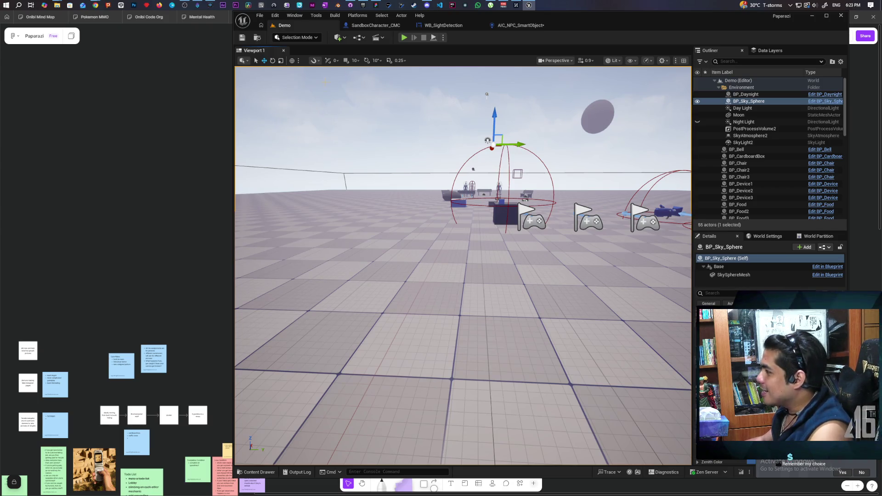
Launch a new multiplayer Play In Editor session with three Paparazi Preview clients.
key(alt+p)
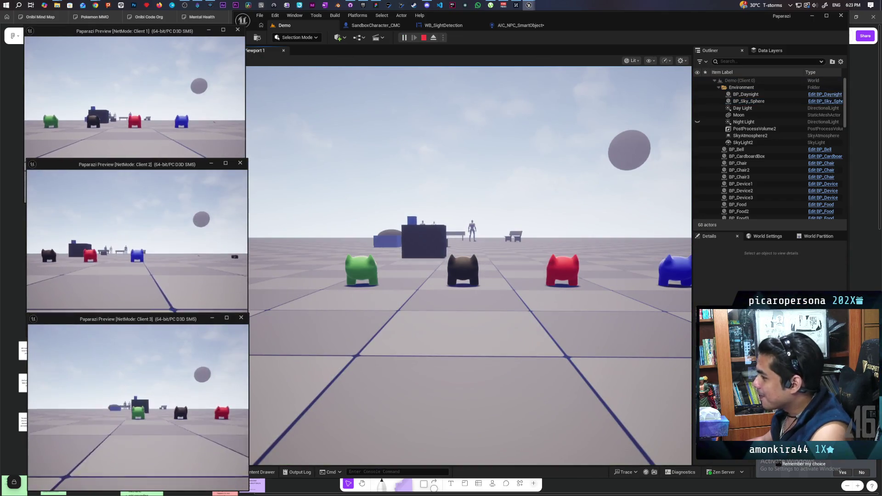
Take control of the character in the game view and pick up the camera with E.
click(373, 308)
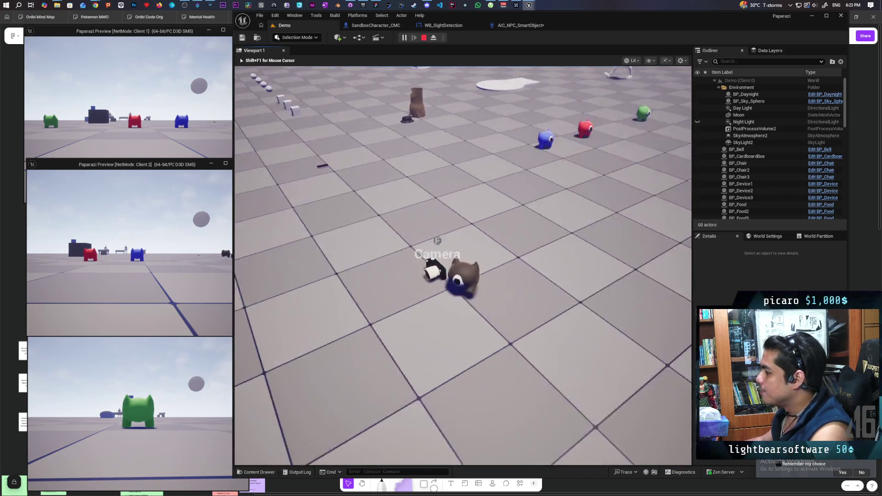
key(e)
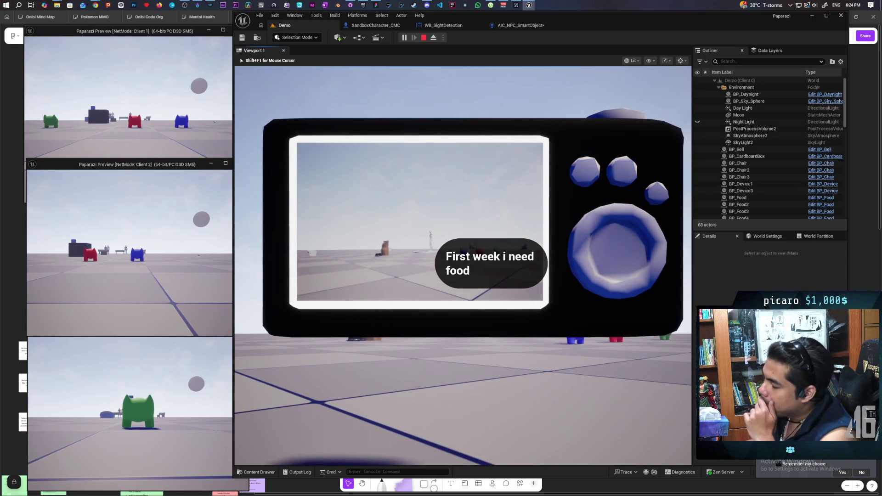
Open and close the captured-photo gallery with Tab, then stop Play In Editor with Esc.
key(Tab)
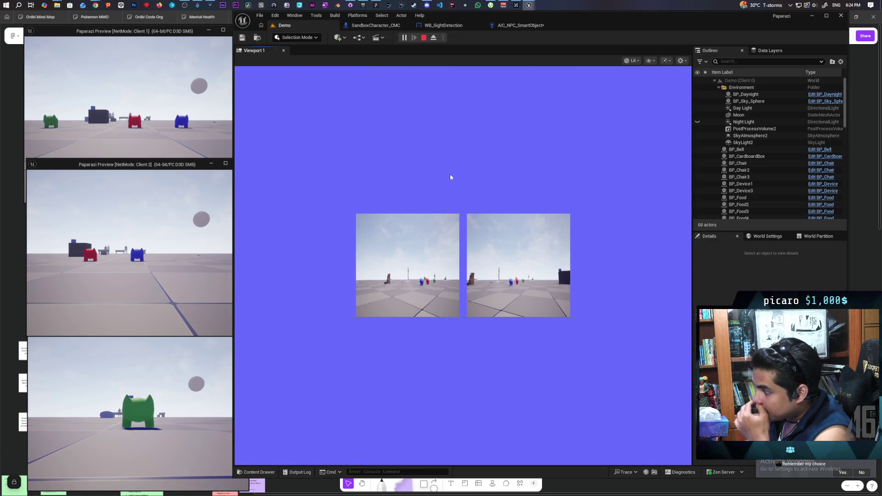
key(Tab)
key(Escape)
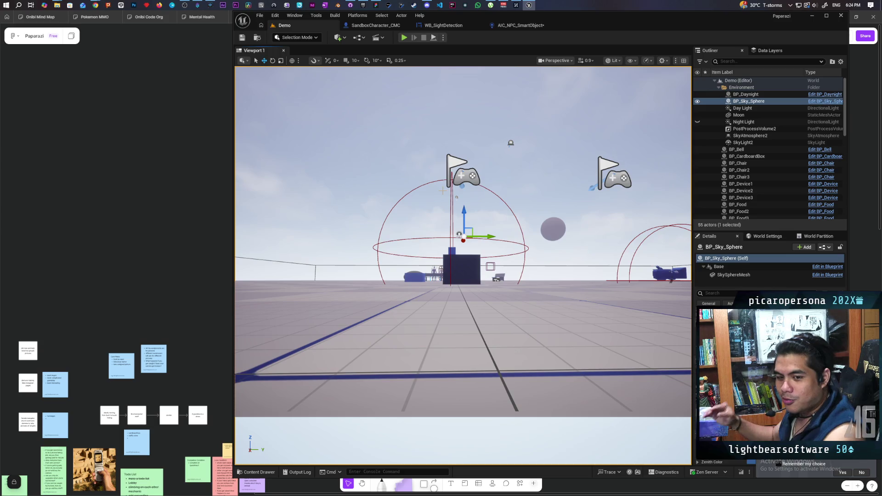
Fly over the level, select the front NPC SandboxCharacter_CMC2 and focus the view on it.
mouse_move(418, 348)
mouse_down()
mouse_move(399, 294)
mouse_move(395, 306)
mouse_move(377, 303)
mouse_move(347, 250)
mouse_move(421, 340)
mouse_up()
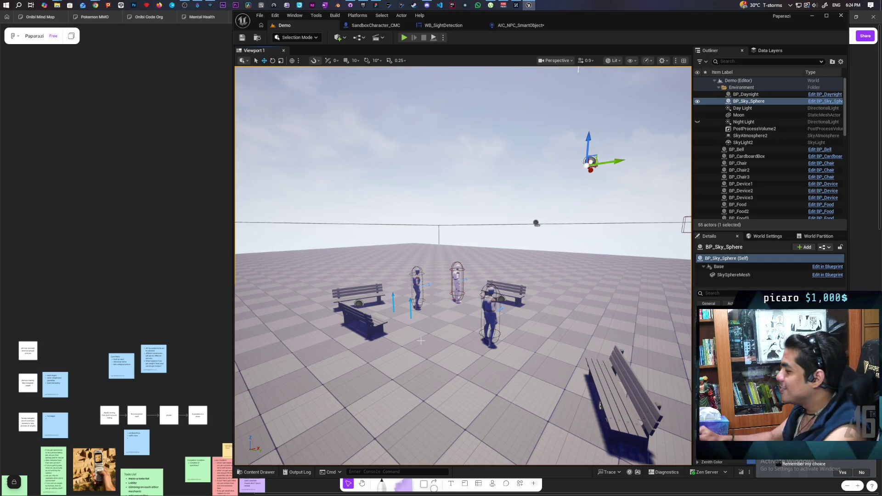
mouse_move(421, 340)
mouse_down()
mouse_move(423, 381)
mouse_move(474, 367)
mouse_move(537, 367)
mouse_move(503, 368)
mouse_up()
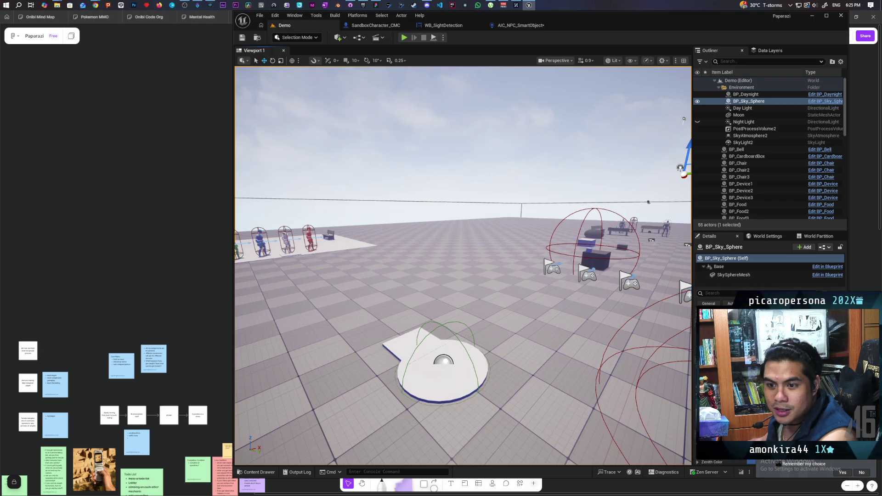
mouse_move(503, 368)
mouse_down()
mouse_move(570, 345)
mouse_move(569, 391)
mouse_move(552, 388)
mouse_up()
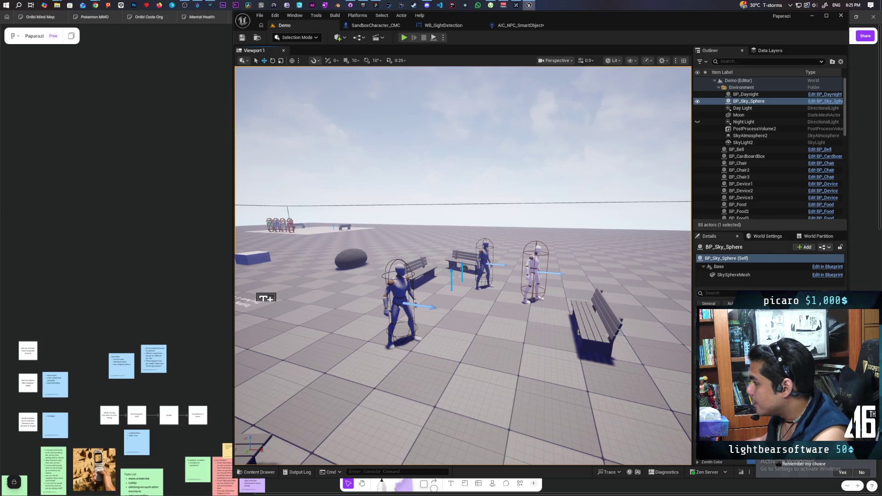
click(400, 303)
drag(400, 303, 413, 290)
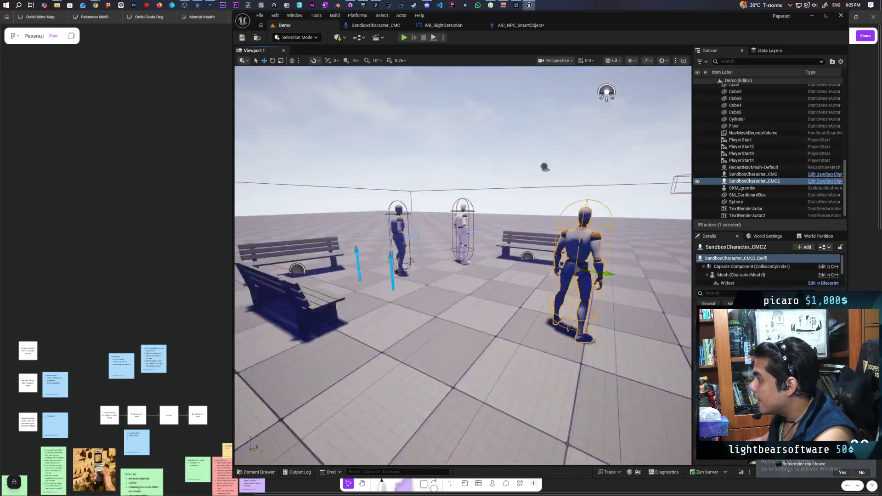
key(f)
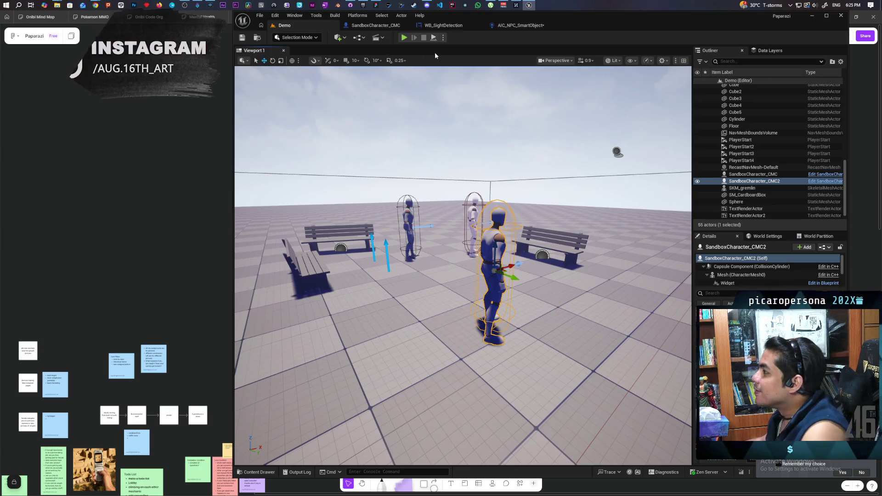
mouse_move(432, 138)
mouse_down()
mouse_move(424, 294)
mouse_move(409, 175)
mouse_move(374, 247)
mouse_move(373, 230)
mouse_up()
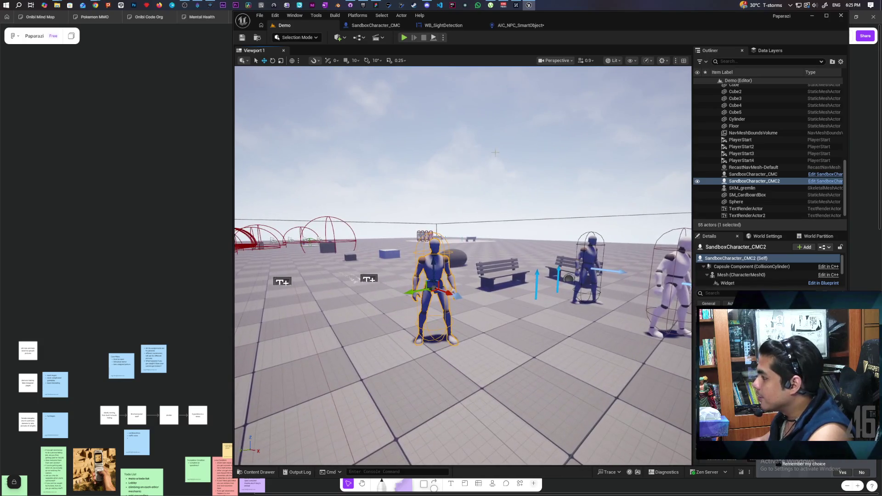
click(508, 29)
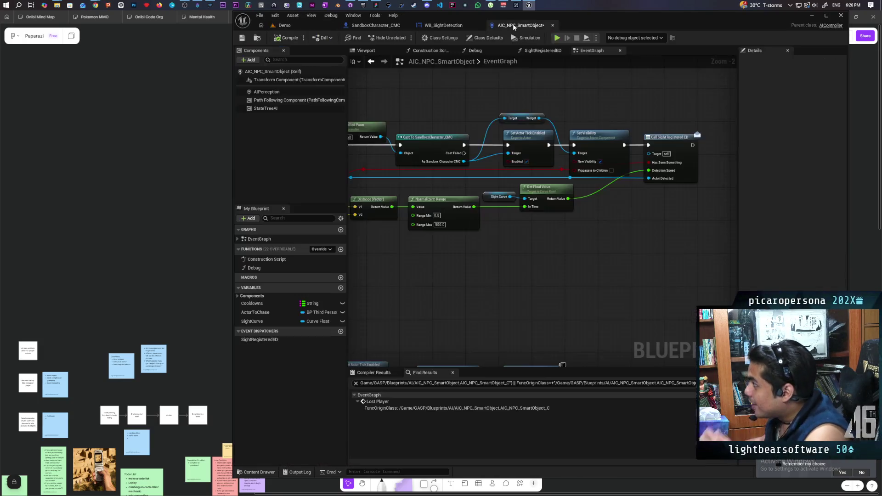
In WB_SightDetection's event graph, frame the sight-detection comment box and select and copy all its nodes.
drag(478, 82, 515, 110)
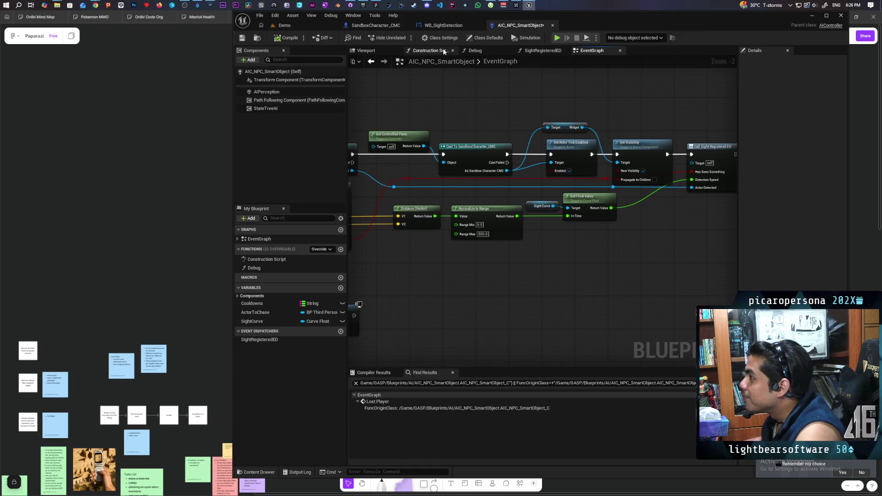
click(442, 25)
scroll(463, 178, down, 4)
scroll(463, 178, up, 2)
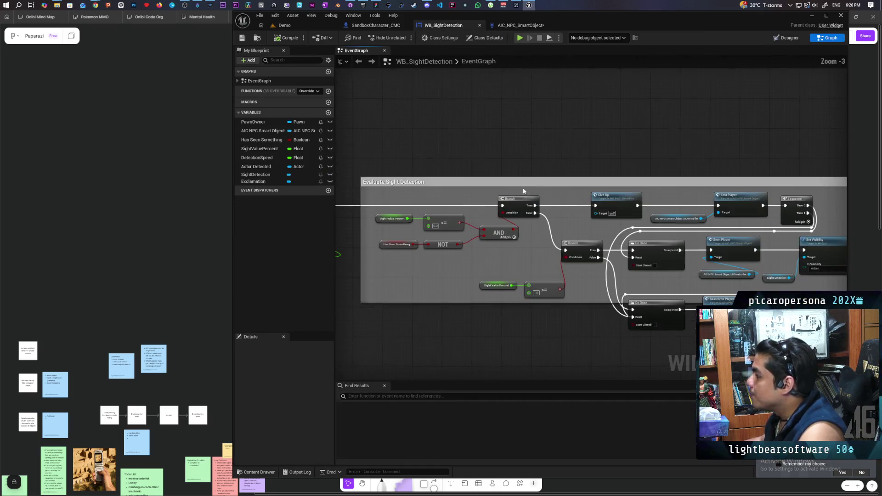
scroll(467, 167, down, 1)
drag(488, 165, 513, 156)
scroll(577, 159, up, 1)
mouse_move(576, 159)
mouse_down()
mouse_move(483, 152)
mouse_move(672, 154)
mouse_move(583, 151)
mouse_move(512, 114)
mouse_move(558, 104)
mouse_up()
scroll(582, 151, up, 2)
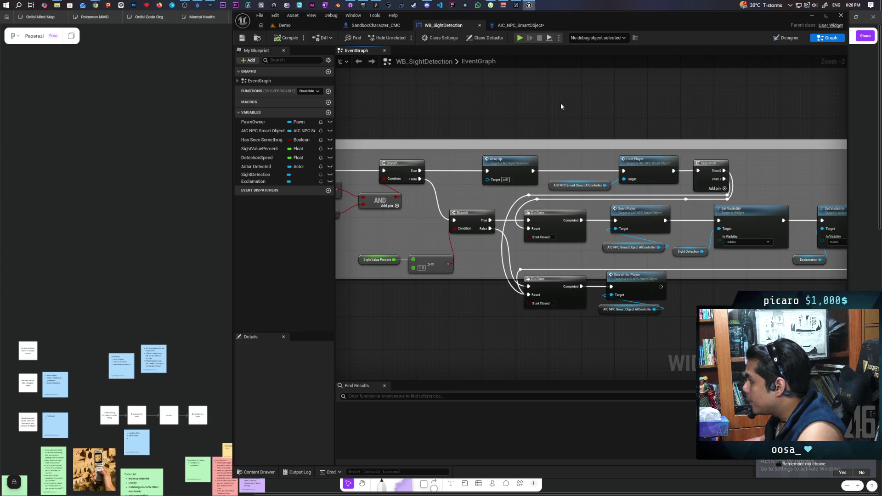
scroll(531, 106, down, 2)
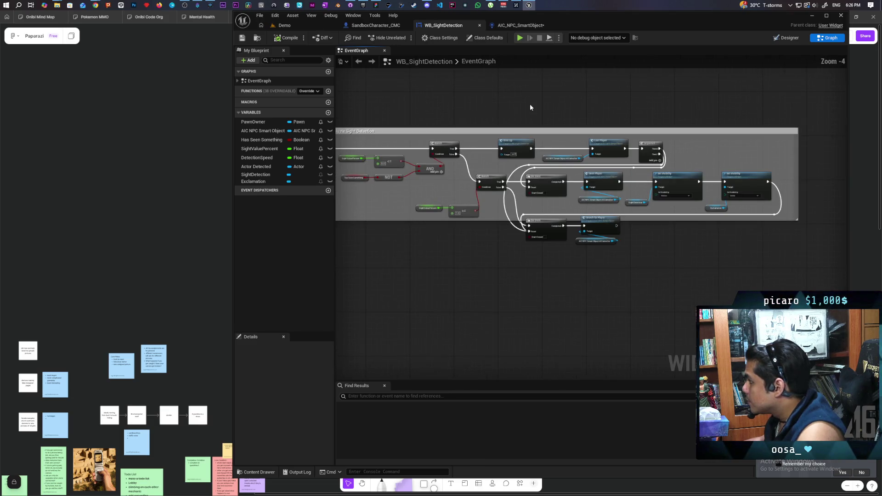
drag(531, 106, 610, 115)
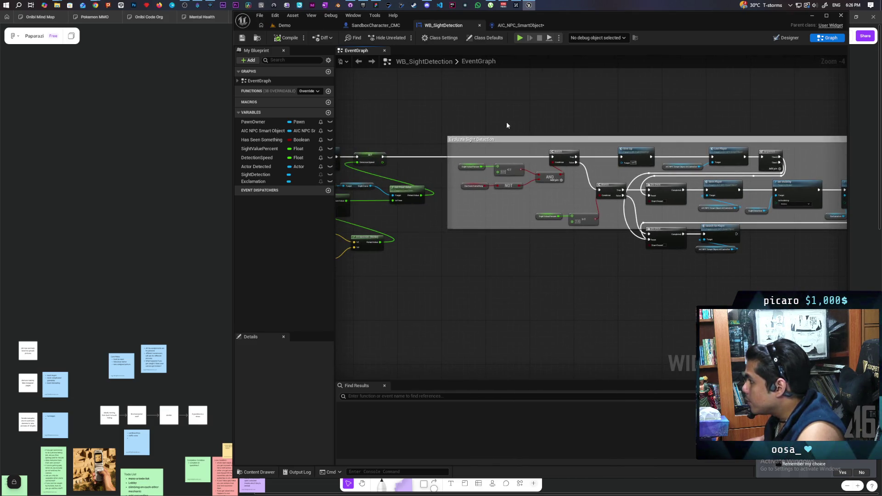
scroll(469, 120, down, 7)
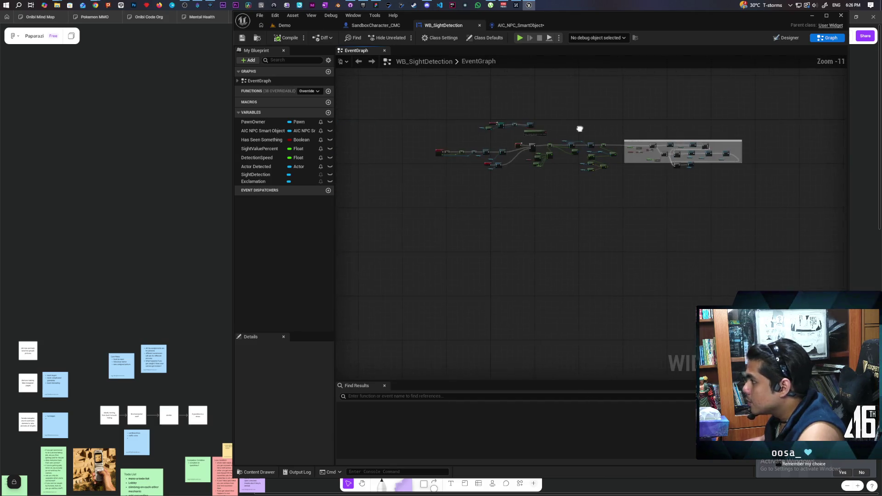
scroll(506, 138, up, 1)
drag(409, 142, 800, 205)
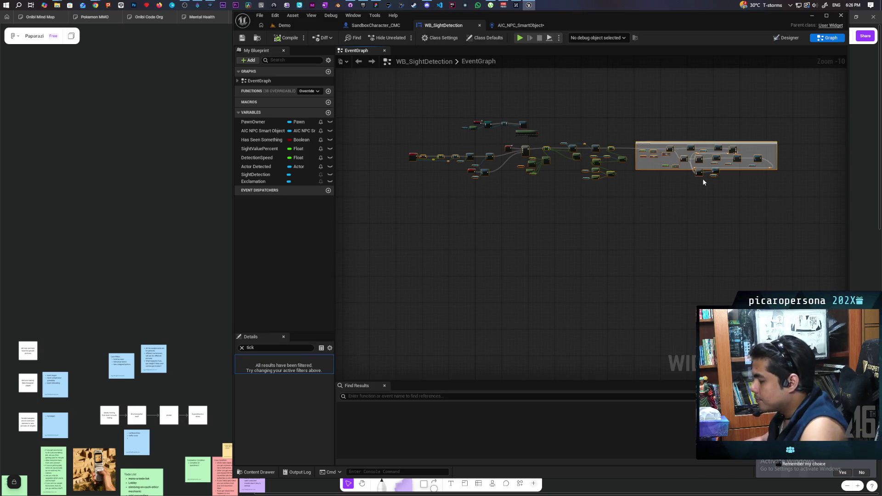
click(516, 26)
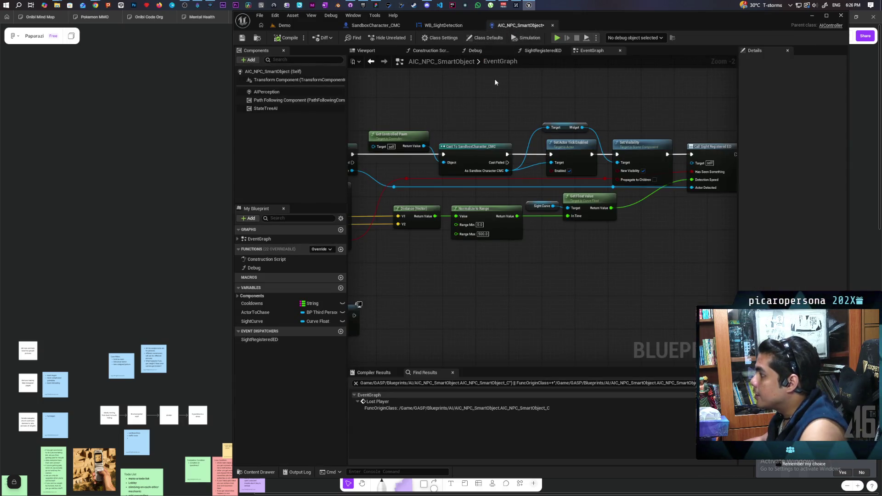
Paste the copied sight-detection nodes and confirm the Fix Self Context dialog.
scroll(504, 136, down, 7)
key(ctrl+v)
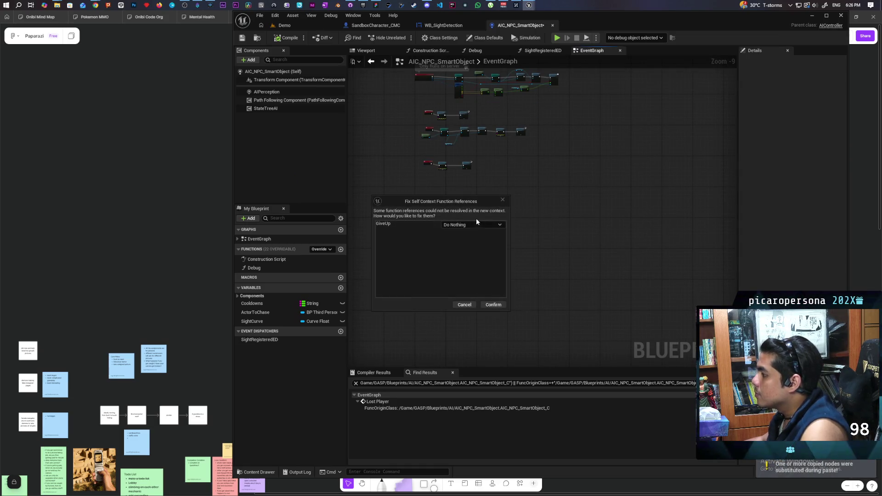
click(493, 305)
mouse_move(483, 300)
mouse_down()
mouse_move(481, 268)
mouse_move(495, 268)
mouse_move(491, 280)
mouse_move(561, 271)
mouse_up()
scroll(561, 271, up, 5)
scroll(551, 266, down, 1)
drag(530, 230, 415, 303)
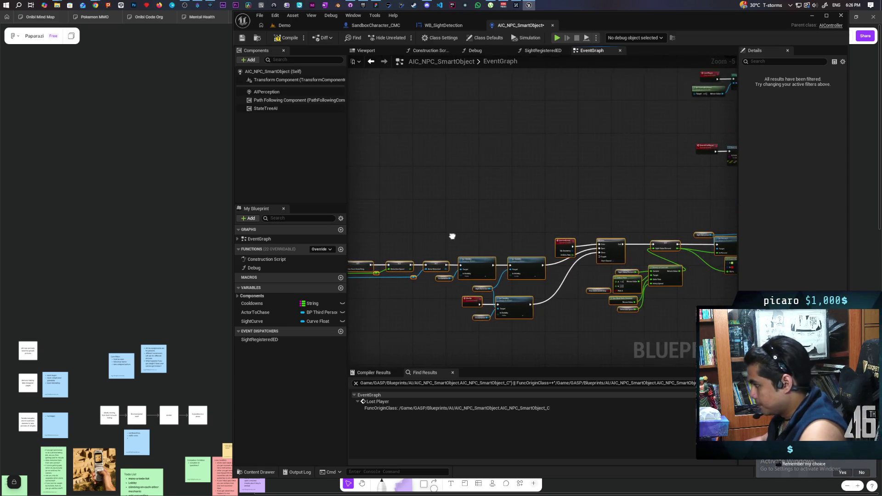
scroll(454, 237, up, 5)
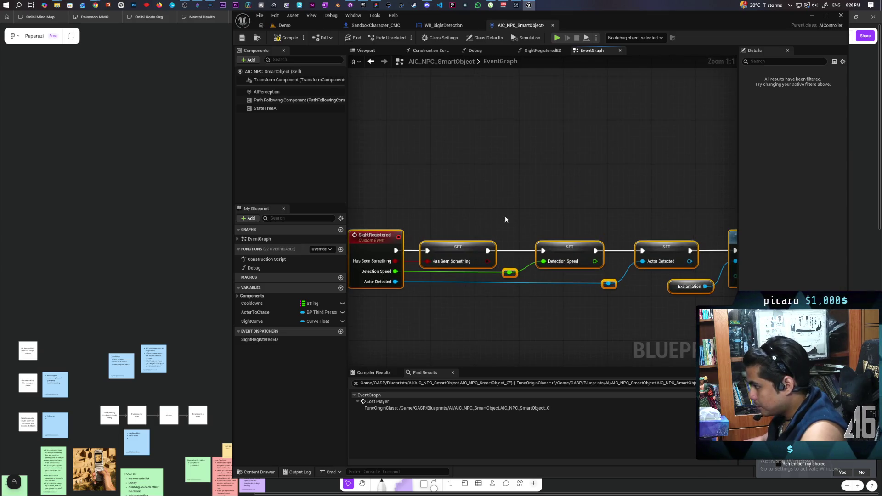
Create the Has Seen Something, DetectionSpeed and Actor Detected variables from their SET nodes.
right_click(464, 255)
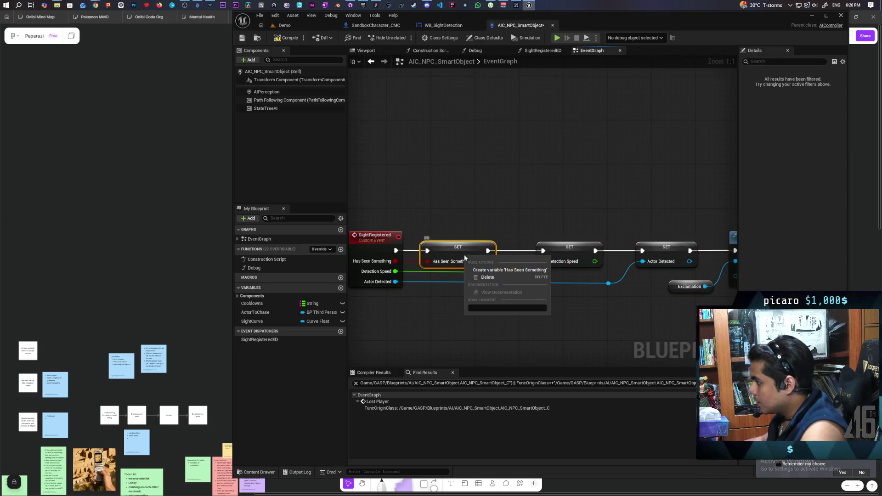
click(485, 270)
right_click(554, 252)
click(582, 265)
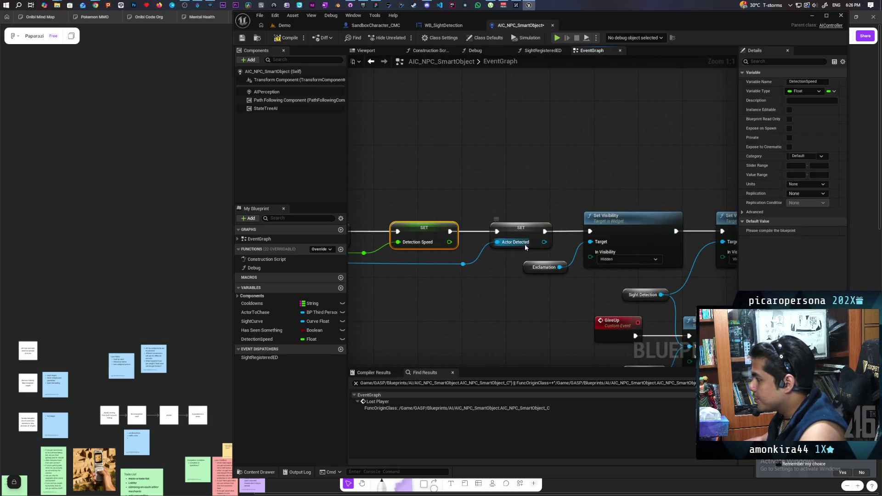
right_click(523, 232)
click(561, 244)
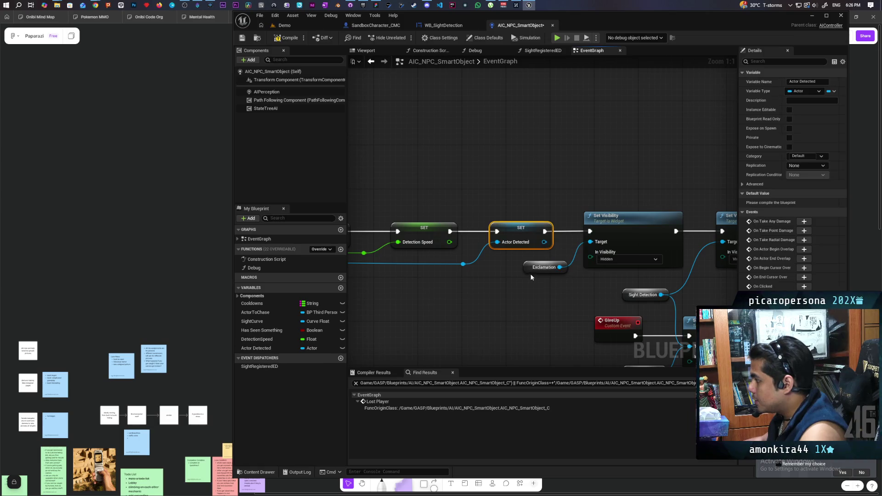
drag(508, 299, 385, 285)
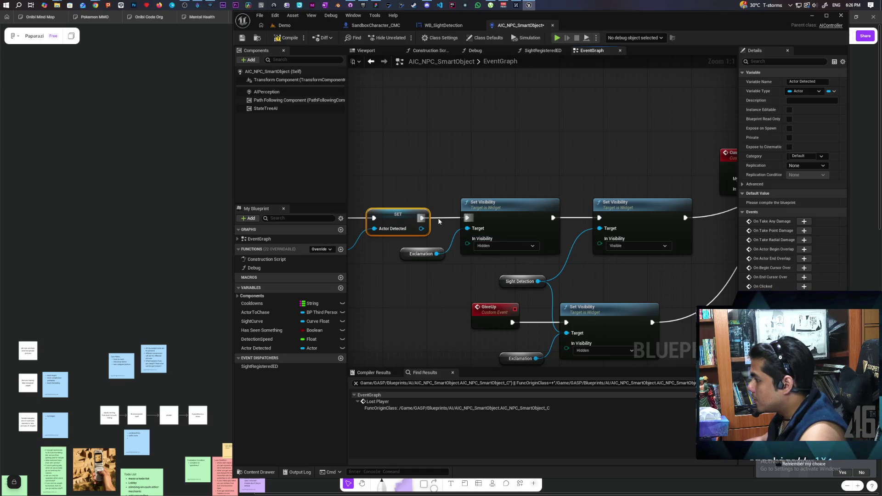
mouse_move(439, 336)
mouse_down()
mouse_move(395, 254)
mouse_move(361, 262)
mouse_move(402, 275)
mouse_move(312, 262)
mouse_move(417, 272)
mouse_up()
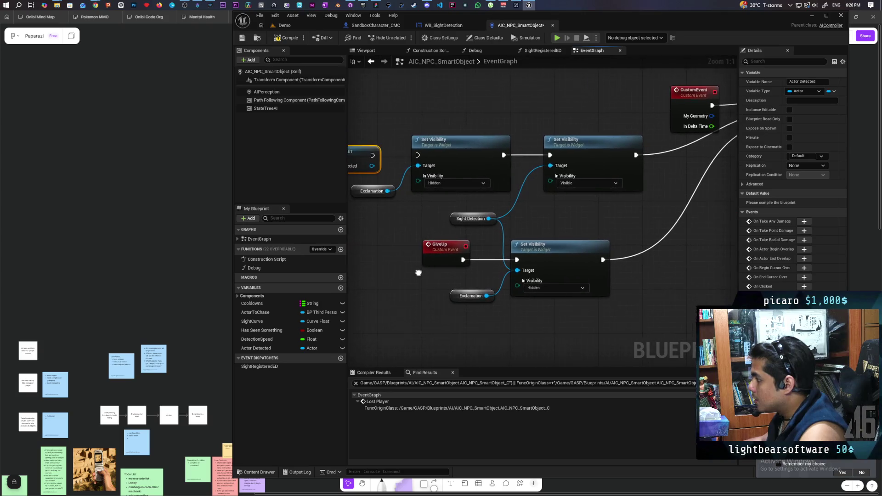
mouse_move(594, 218)
mouse_down()
mouse_move(437, 271)
mouse_move(405, 271)
mouse_move(619, 226)
mouse_move(616, 234)
mouse_up()
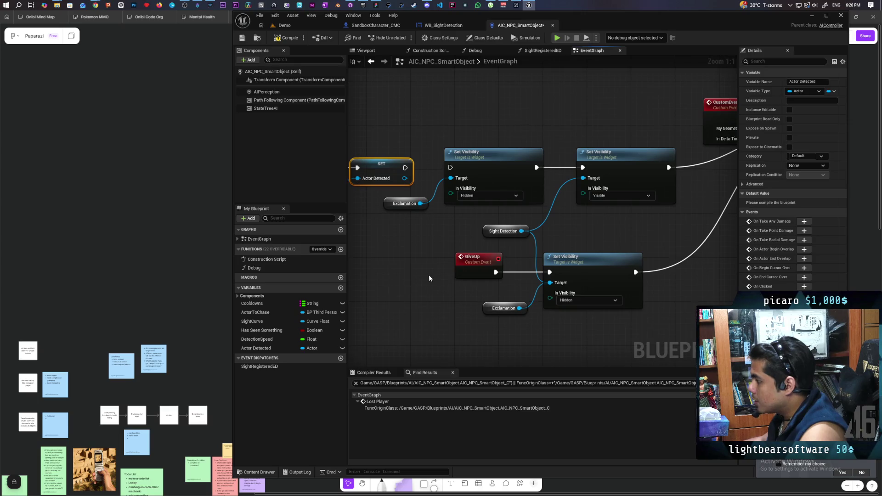
scroll(435, 271, down, 7)
scroll(551, 266, up, 2)
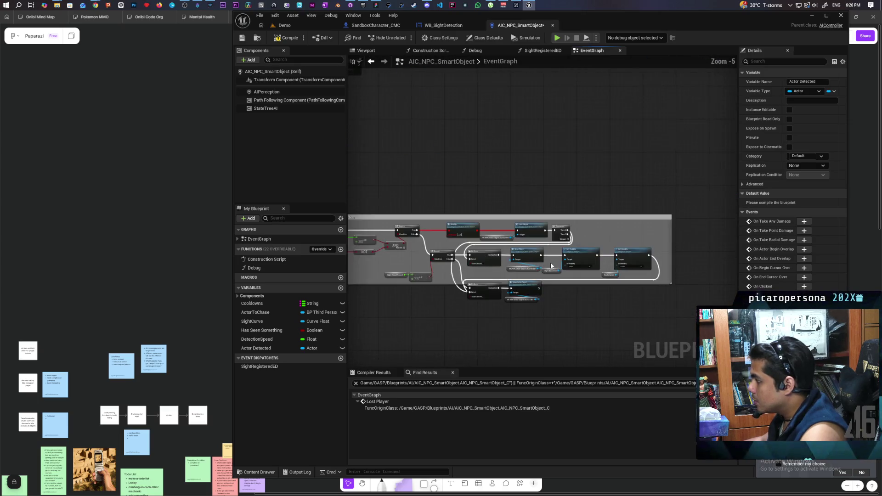
scroll(551, 265, up, 3)
mouse_move(631, 286)
mouse_down()
mouse_move(514, 278)
mouse_move(651, 263)
mouse_up()
Wire the Branch's True output straight to Lost Player and delete the Give Up call.
drag(538, 254, 407, 215)
drag(467, 199, 603, 200)
click(513, 204)
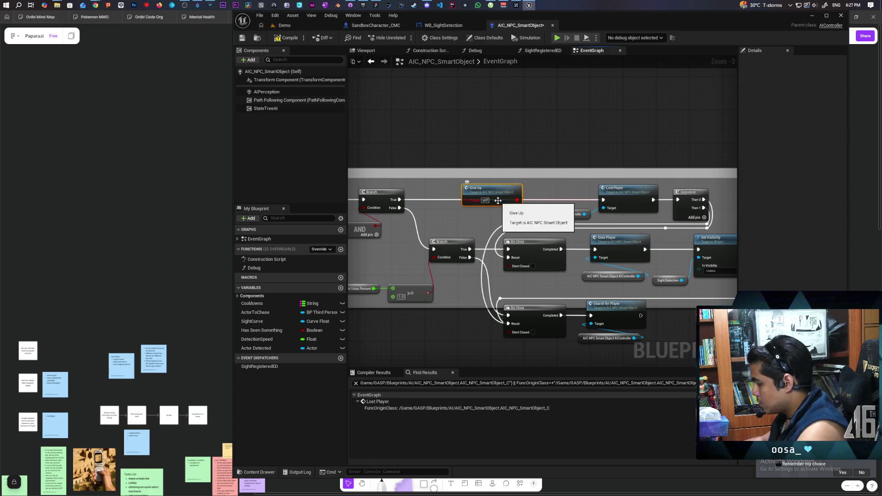
key(Delete)
Delete the AIC NPC Smart Object AIController references so the events target self.
scroll(542, 224, up, 2)
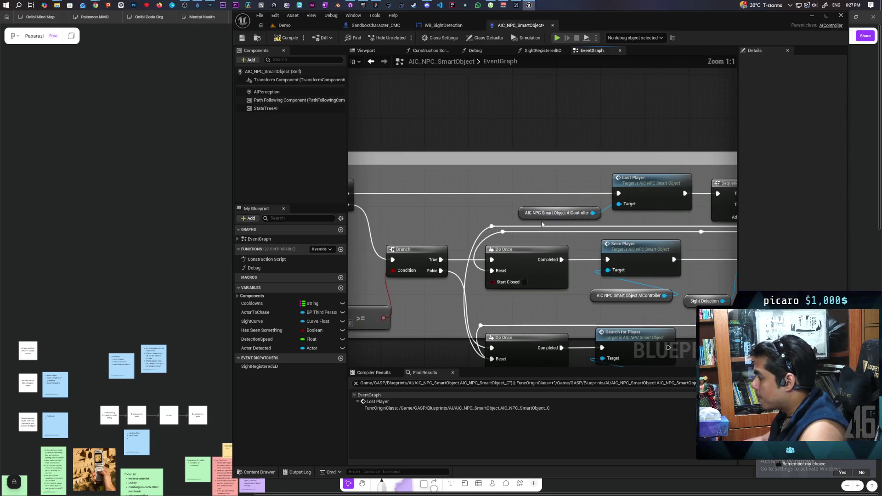
drag(511, 208, 541, 216)
key(Delete)
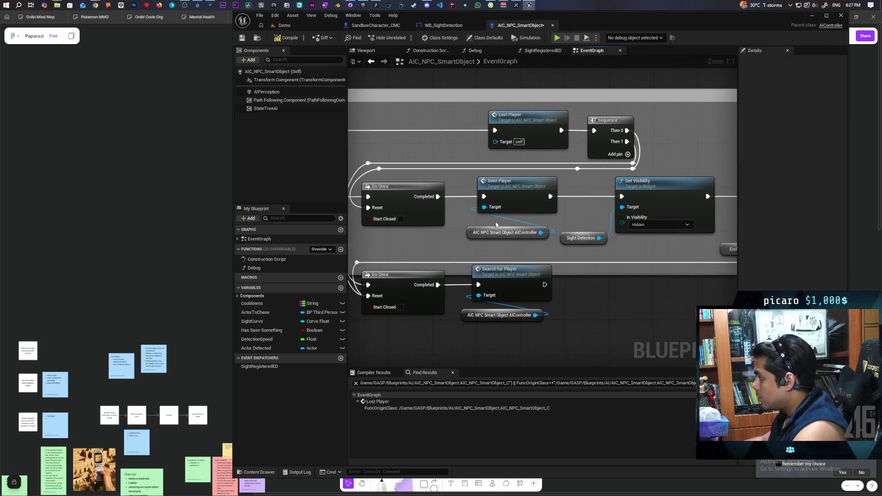
key(Delete)
drag(459, 296, 489, 280)
key(Delete)
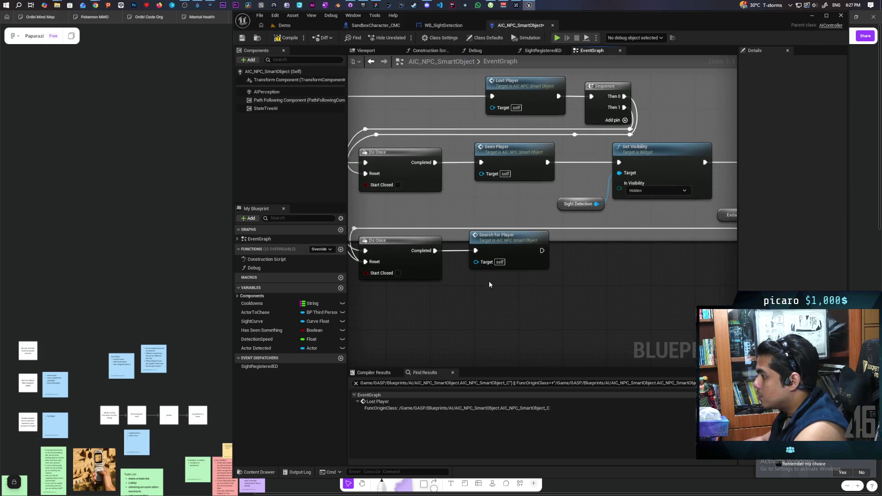
scroll(567, 259, down, 5)
scroll(548, 260, up, 2)
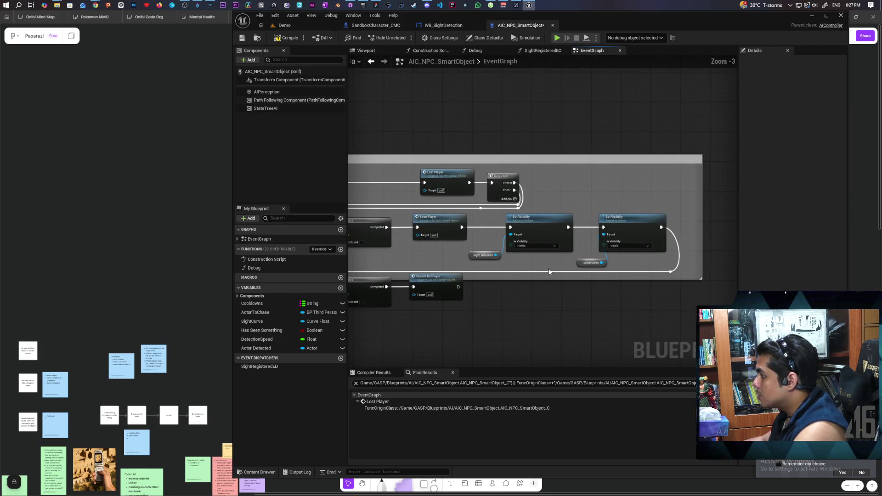
scroll(564, 254, up, 2)
scroll(564, 255, down, 1)
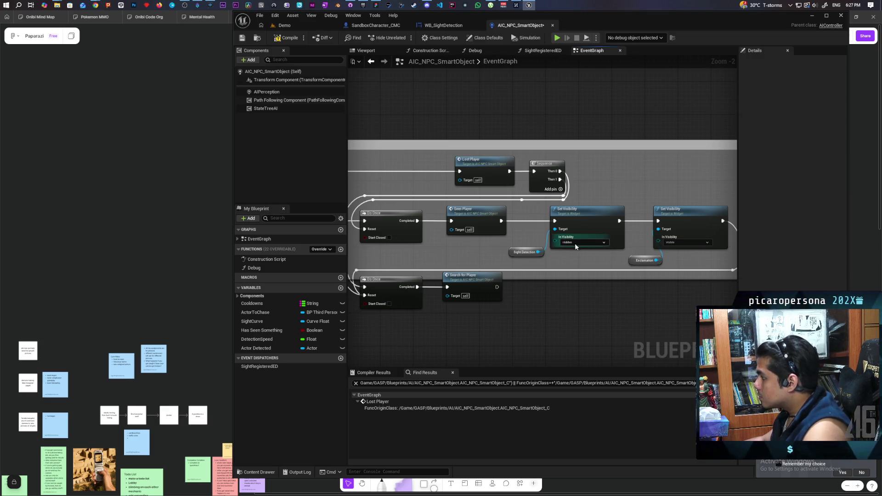
mouse_move(461, 250)
mouse_down()
mouse_move(591, 237)
mouse_move(441, 233)
mouse_move(526, 225)
mouse_up()
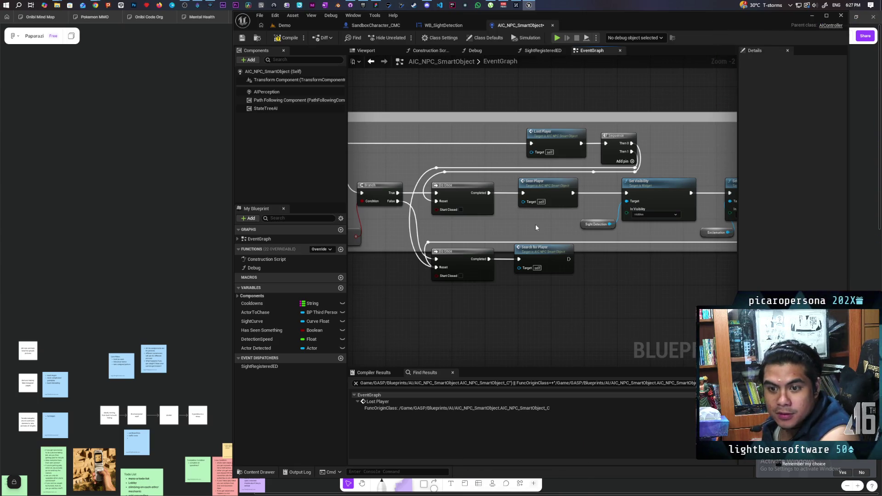
scroll(529, 224, down, 5)
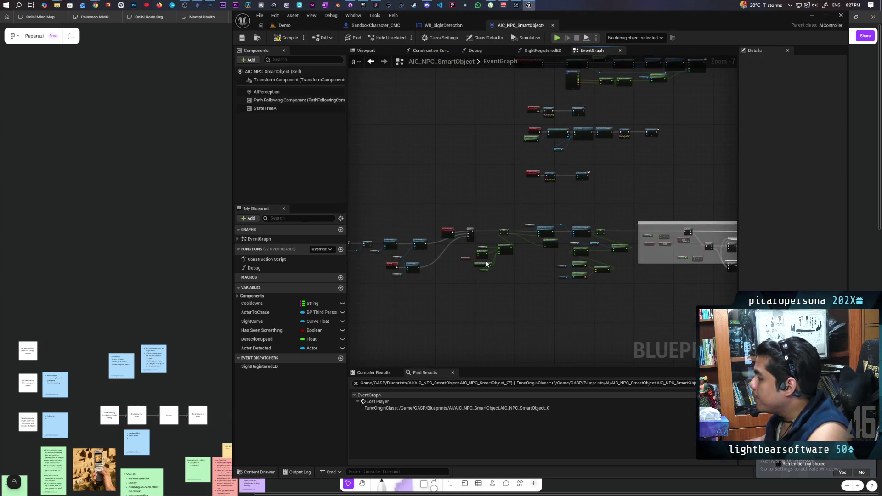
click(443, 25)
Connect the Gate's Exit pin to the SET Sight Value Percent node in WB_SightDetection.
scroll(529, 156, up, 5)
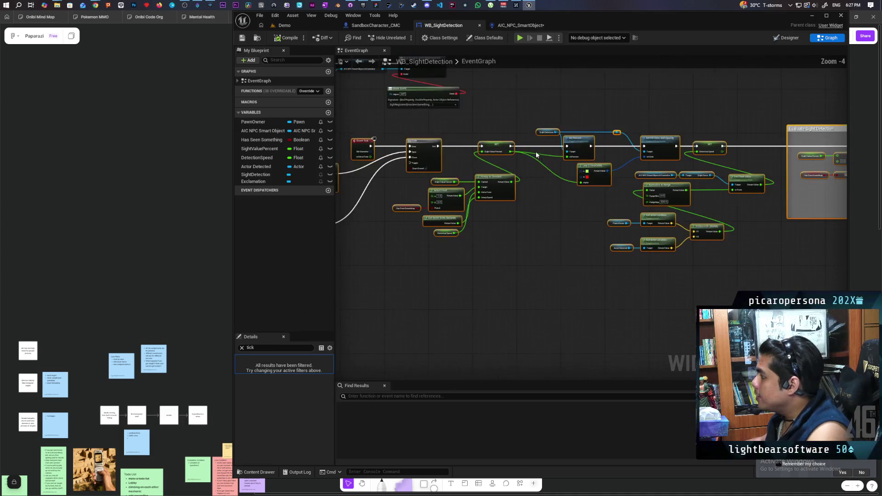
mouse_move(440, 148)
mouse_down()
mouse_move(571, 185)
mouse_move(559, 173)
mouse_up()
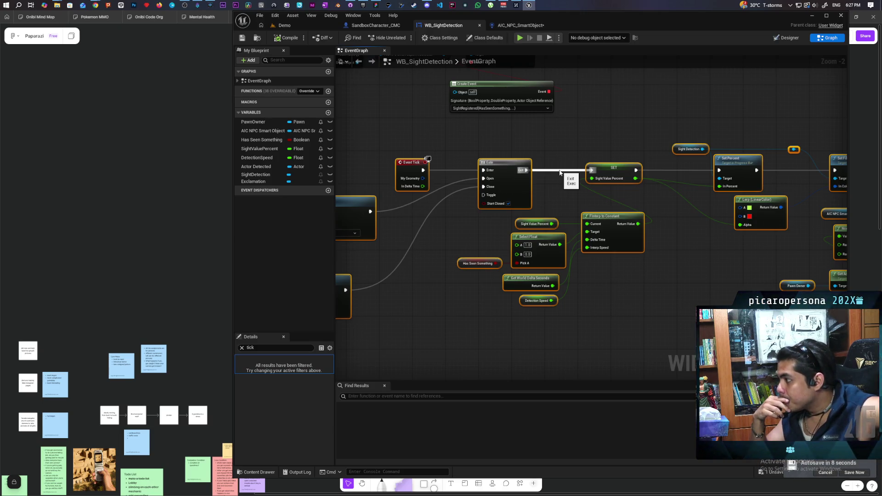
drag(560, 172, 592, 170)
mouse_move(699, 257)
mouse_down()
mouse_move(591, 250)
mouse_move(426, 265)
mouse_move(469, 278)
mouse_move(650, 291)
mouse_move(493, 276)
mouse_move(570, 292)
mouse_move(473, 285)
mouse_move(573, 291)
mouse_move(528, 301)
mouse_up()
mouse_move(678, 301)
mouse_down()
mouse_move(536, 294)
mouse_move(499, 305)
mouse_move(682, 308)
mouse_move(522, 287)
mouse_move(606, 293)
mouse_move(497, 330)
mouse_move(680, 315)
mouse_move(531, 311)
mouse_move(616, 283)
mouse_up()
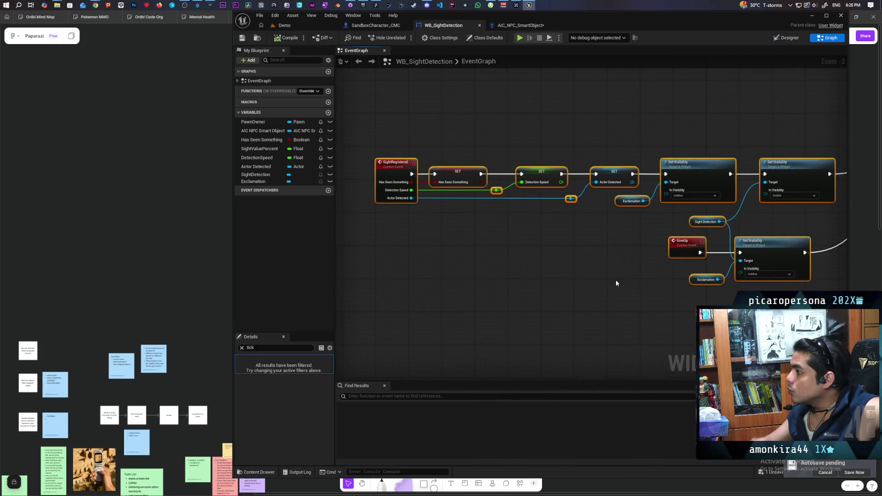
mouse_move(517, 27)
mouse_down()
mouse_move(476, 154)
mouse_move(502, 31)
mouse_move(519, 26)
mouse_up()
scroll(420, 228, up, 3)
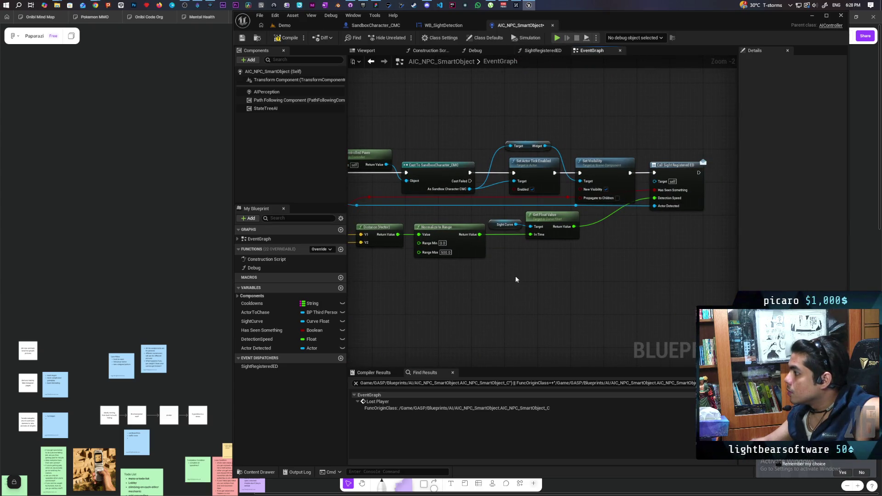
Look through both event graphs, then double-click Seen Player to jump to the SeenPlayer event.
scroll(612, 281, down, 2)
mouse_move(612, 282)
mouse_down()
mouse_move(569, 187)
mouse_move(604, 132)
mouse_up()
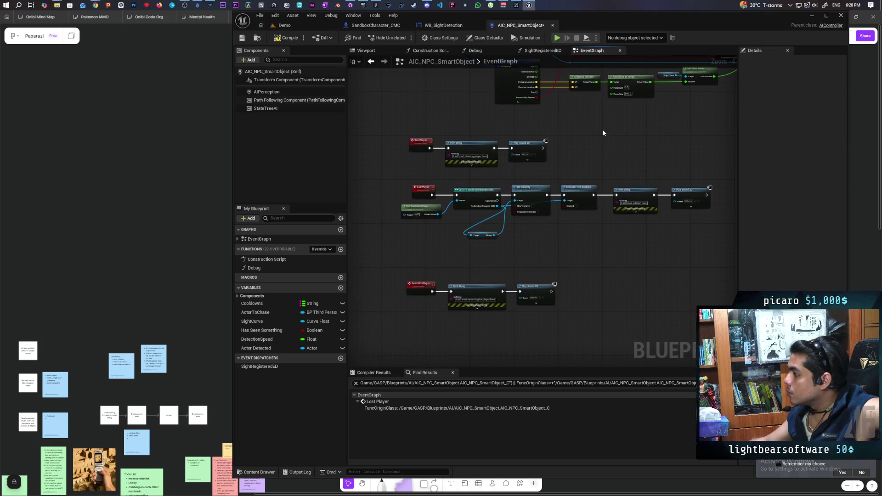
drag(600, 303, 587, 250)
click(440, 25)
scroll(533, 183, down, 3)
scroll(534, 180, up, 4)
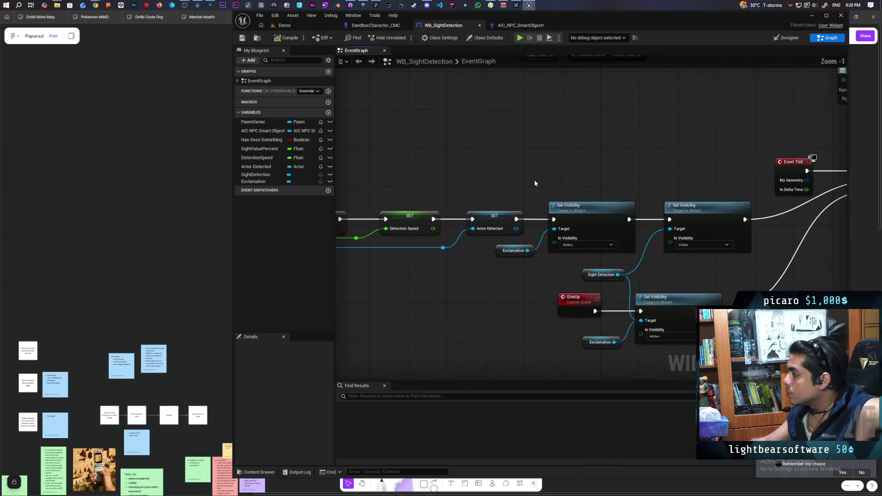
mouse_move(519, 168)
mouse_down()
mouse_move(413, 193)
mouse_move(357, 260)
mouse_up()
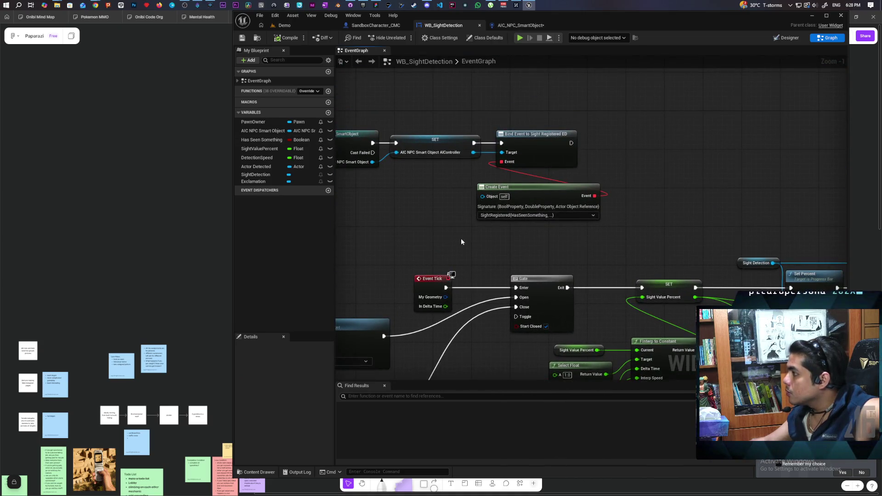
drag(640, 238, 512, 207)
scroll(650, 183, down, 2)
mouse_move(658, 162)
mouse_down()
mouse_move(558, 131)
mouse_move(663, 122)
mouse_move(464, 118)
mouse_up()
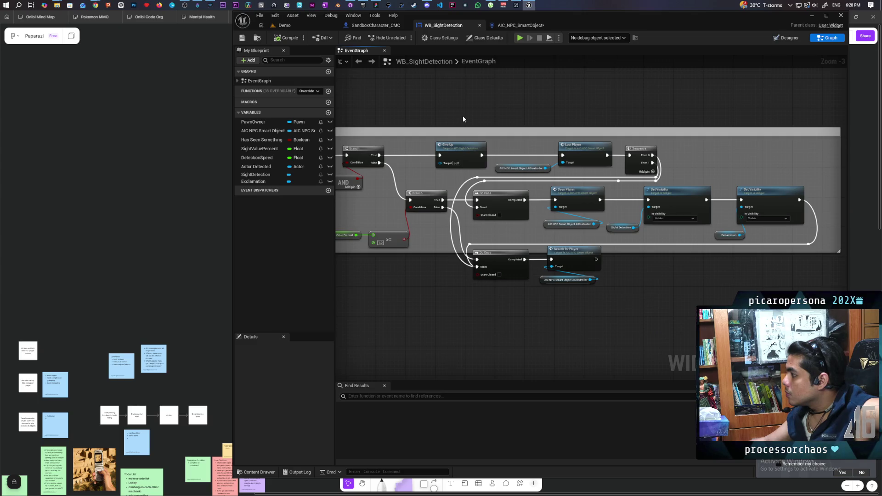
double_click(586, 197)
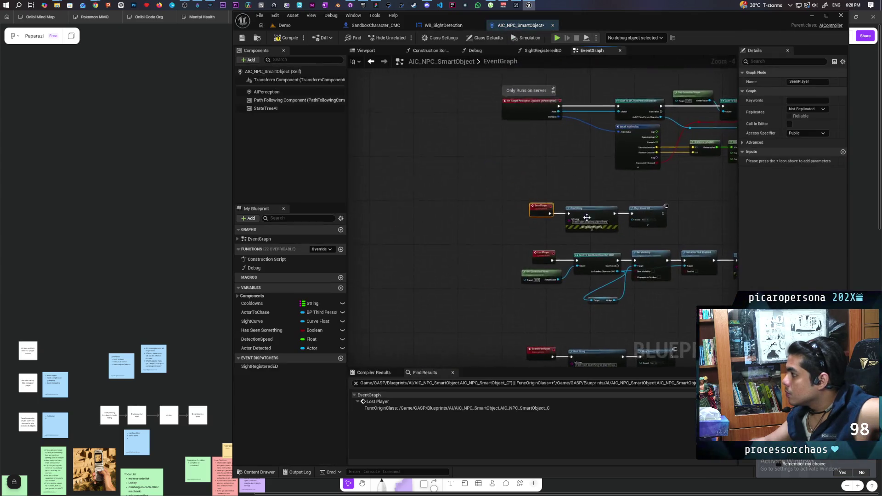
drag(534, 137, 375, 94)
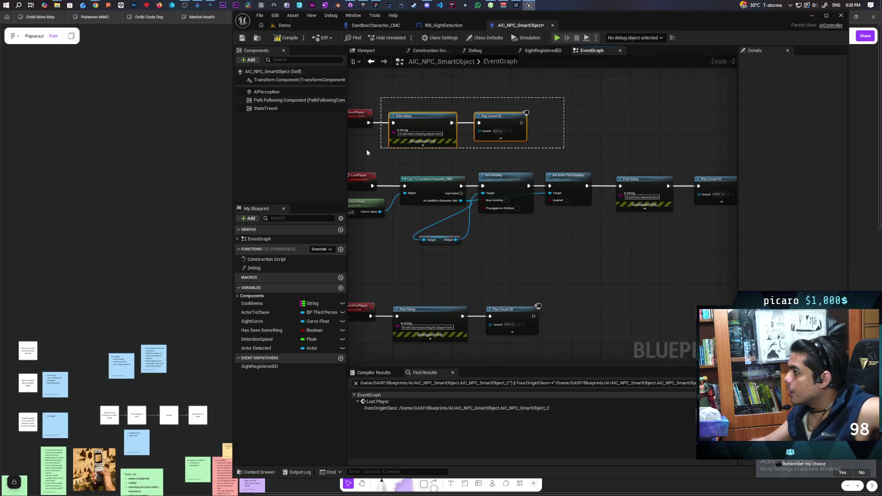
drag(533, 211, 431, 172)
mouse_move(674, 123)
mouse_down()
mouse_move(374, 218)
mouse_move(500, 202)
mouse_move(411, 183)
mouse_move(629, 214)
mouse_up()
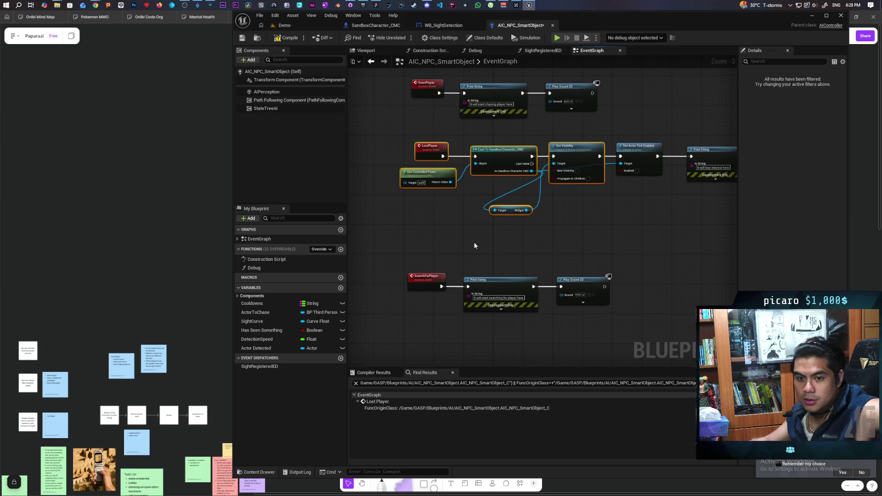
drag(466, 242, 425, 345)
scroll(508, 276, down, 2)
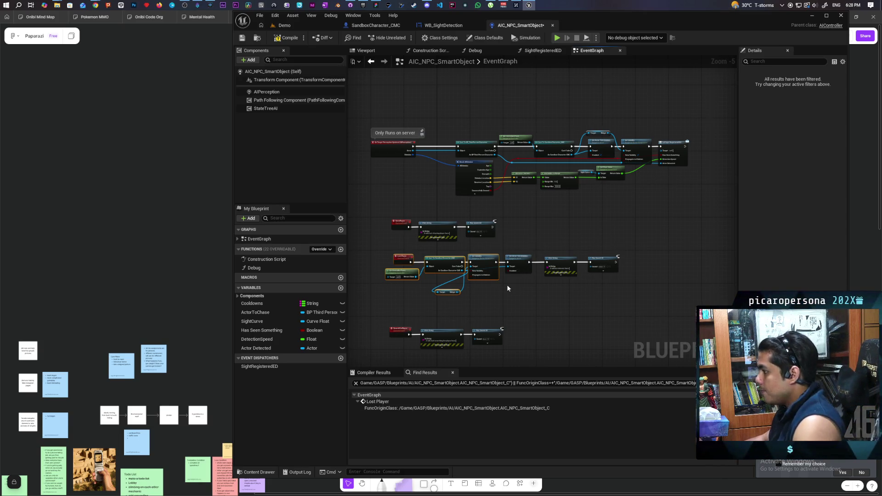
scroll(462, 246, up, 4)
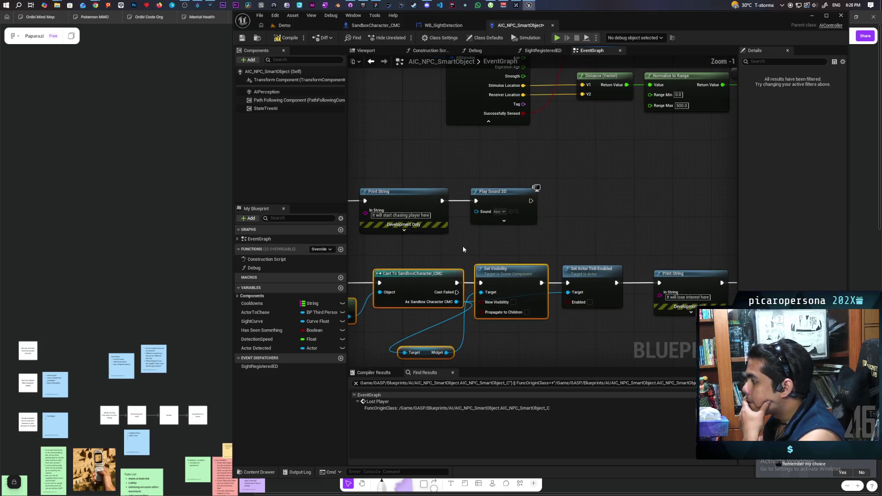
scroll(463, 246, down, 2)
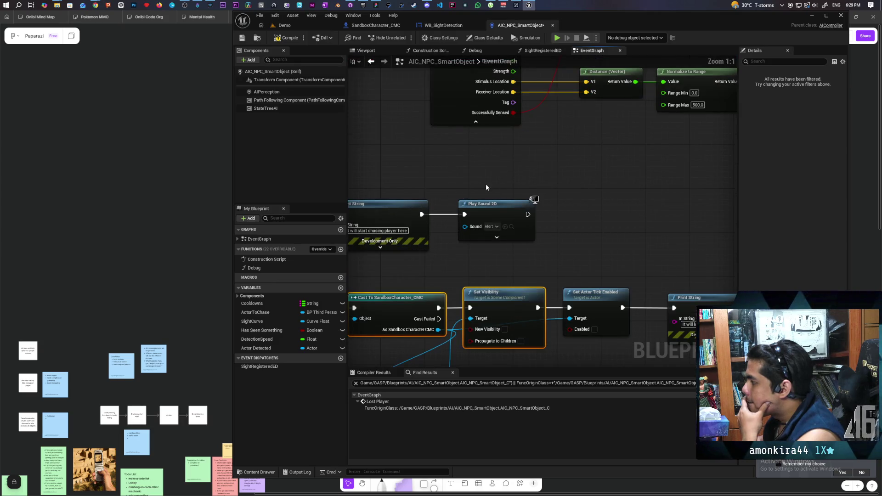
scroll(492, 204, up, 3)
right_click(461, 179)
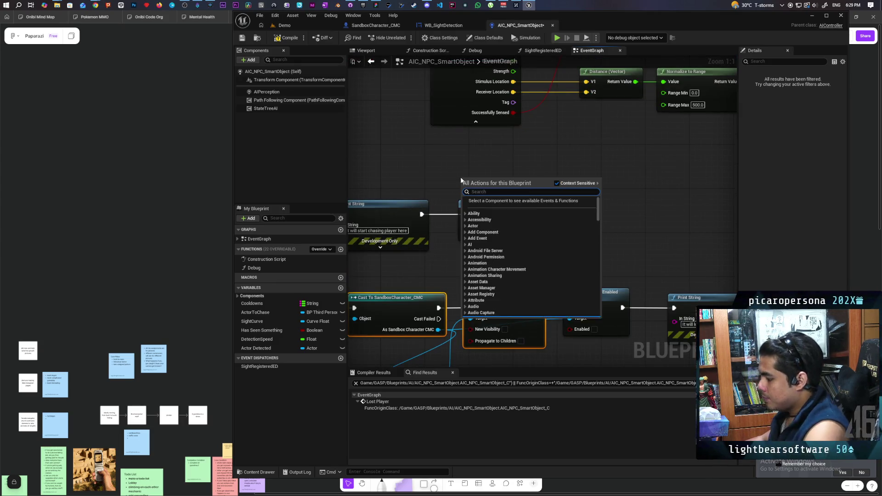
Add a Play Sound at Location node after Seen Player's Print String.
text(play sound)
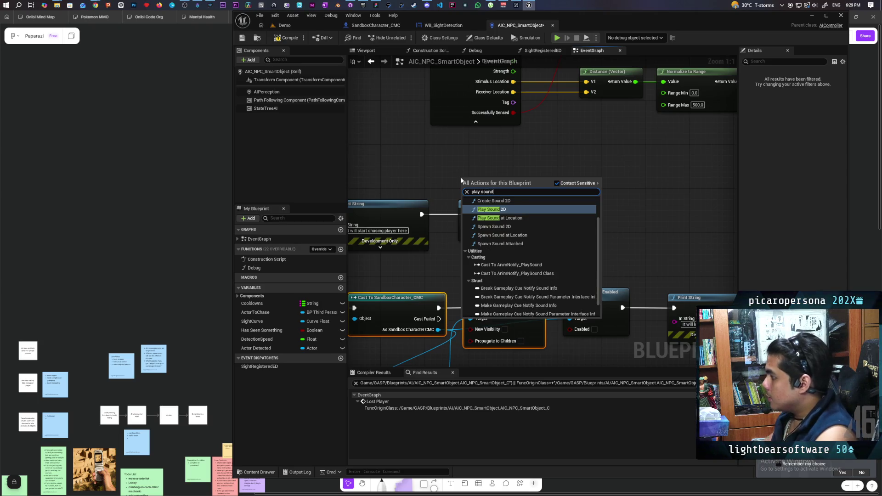
key(Down)
key(Return)
drag(492, 180, 590, 161)
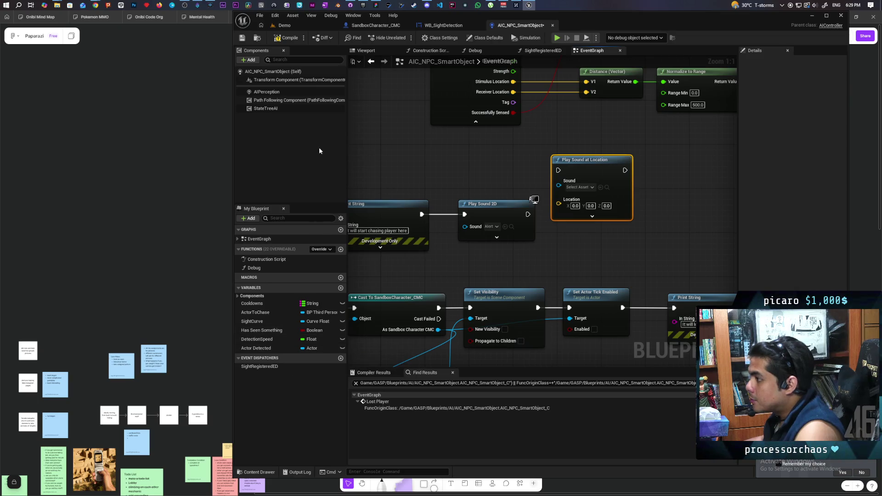
Select the SeenPlayer chain of nodes and shift it up and left.
scroll(395, 151, down, 4)
scroll(418, 283, up, 3)
drag(418, 282, 482, 281)
scroll(487, 278, down, 5)
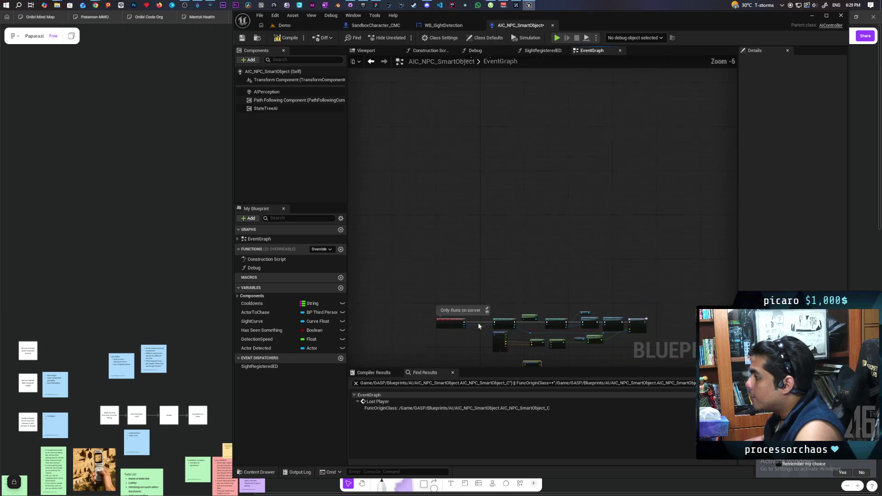
scroll(474, 269, up, 7)
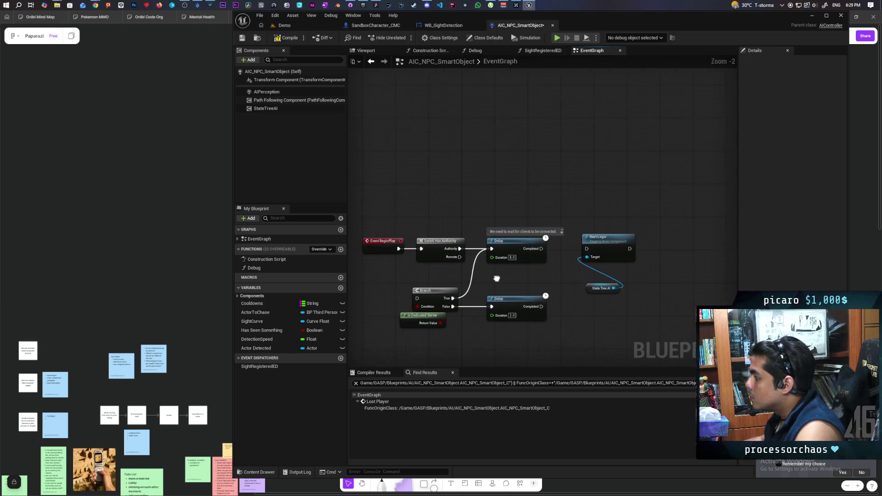
scroll(496, 269, down, 13)
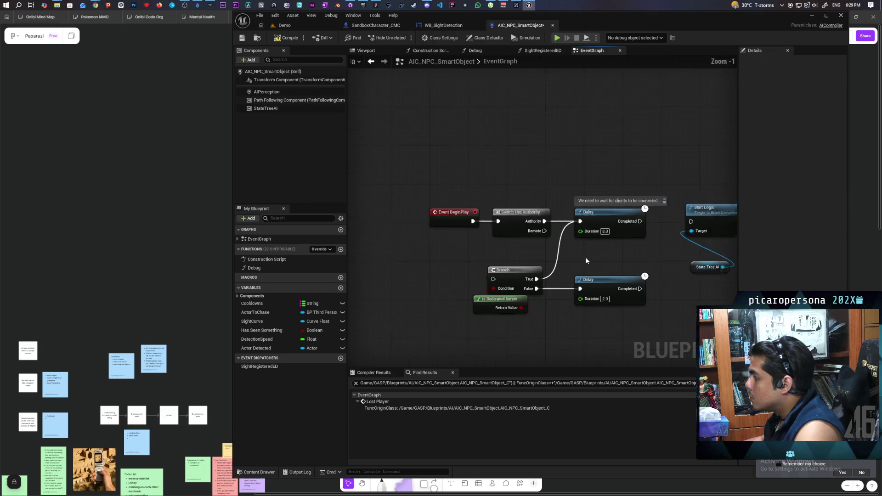
scroll(519, 173, up, 11)
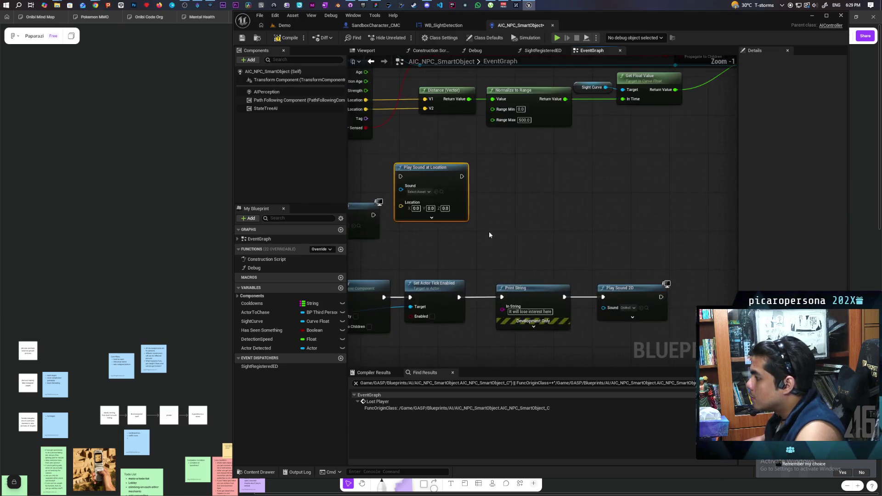
scroll(543, 201, down, 1)
drag(377, 184, 552, 232)
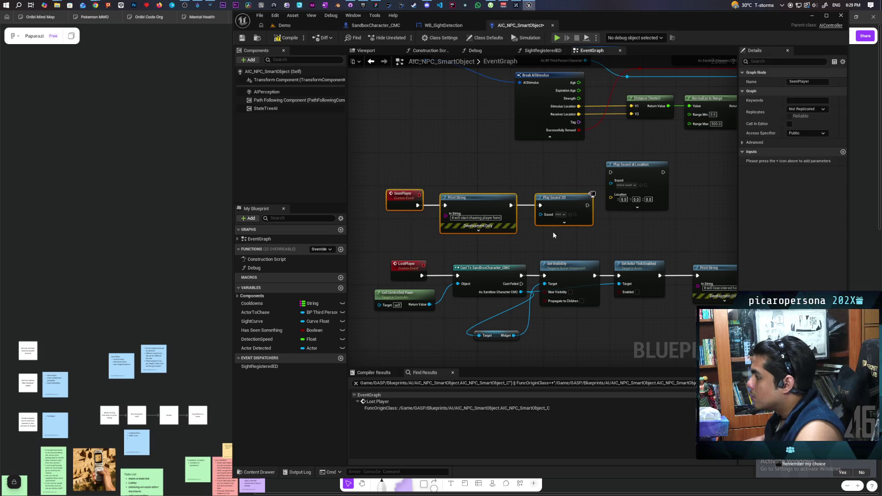
drag(493, 204, 475, 175)
click(513, 201)
Assign the Alert sound to Play Sound at Location and move Play Sound 2D above Print String.
scroll(565, 223, up, 1)
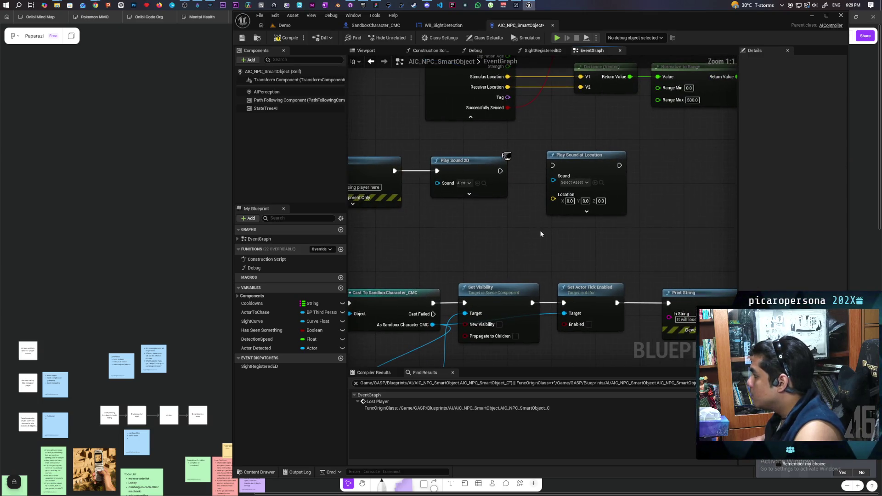
click(483, 183)
click(595, 183)
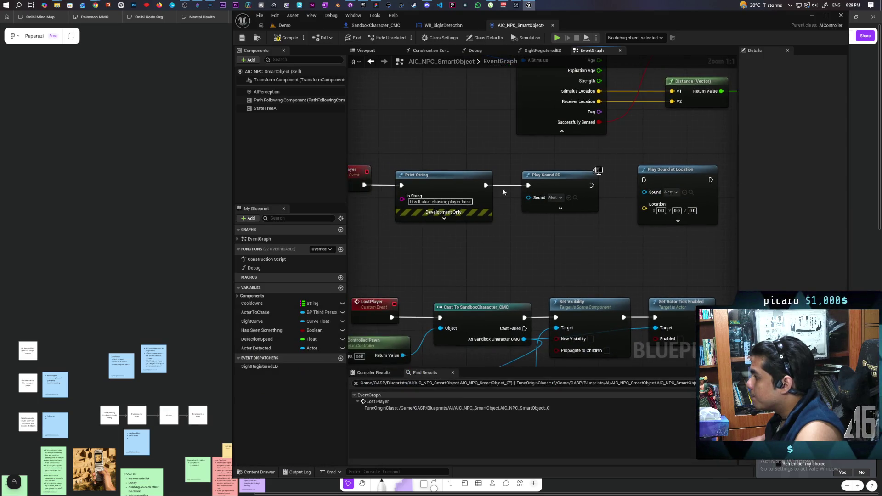
mouse_move(569, 180)
mouse_down()
mouse_move(484, 134)
mouse_move(480, 108)
mouse_up()
mouse_move(678, 181)
mouse_down()
mouse_move(581, 188)
mouse_move(593, 186)
mouse_up()
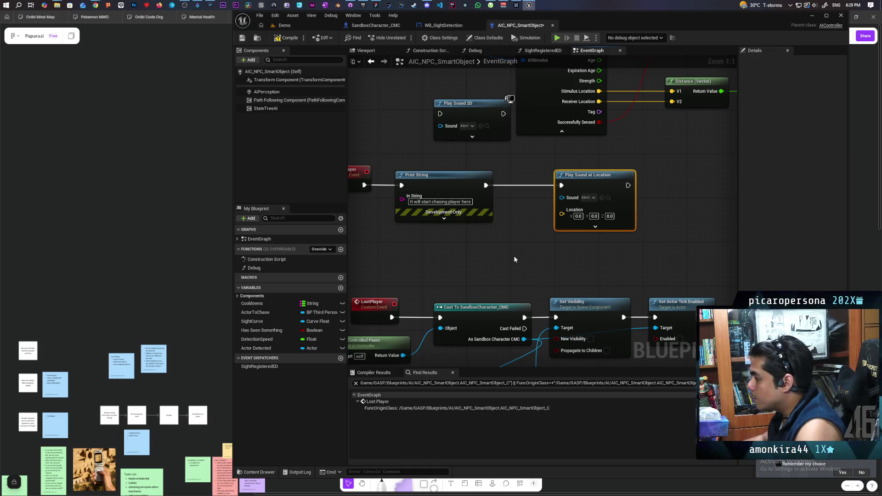
Add Get Owner, chain Get Actor Location from it, and wire it into the Seen Player sound's Location pin.
right_click(482, 251)
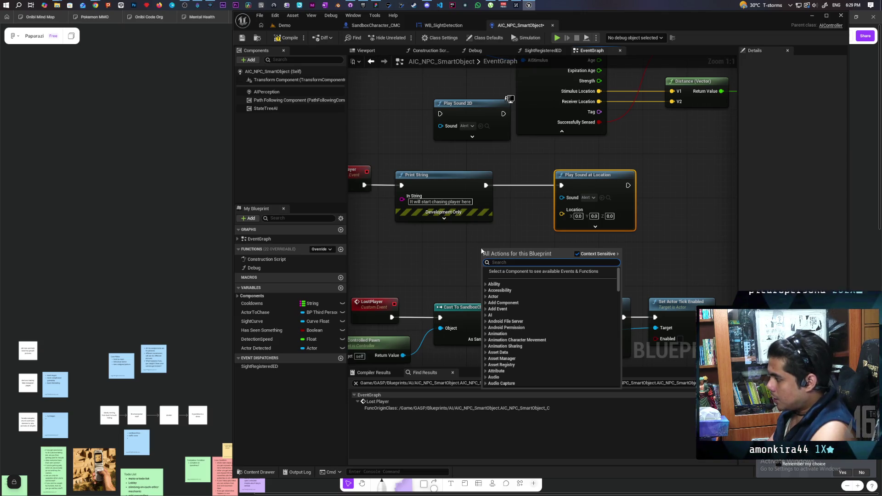
text(get owner)
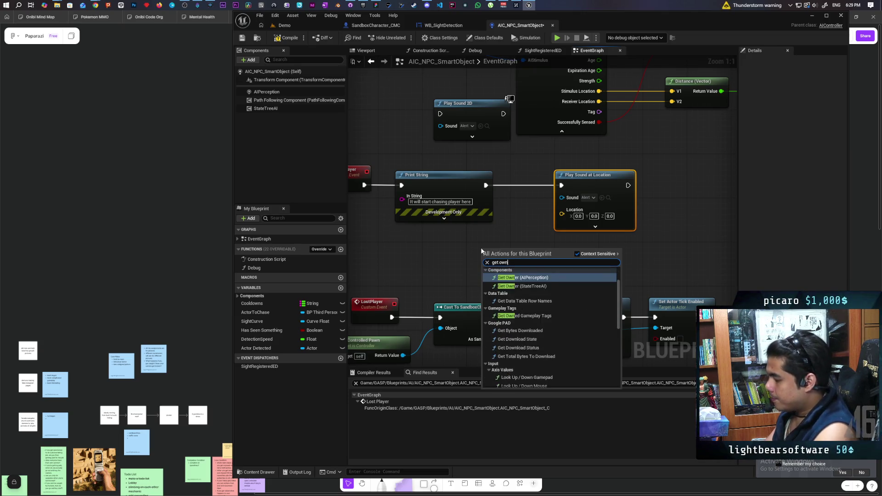
key(Return)
mouse_move(481, 248)
mouse_down()
mouse_move(397, 231)
mouse_move(415, 231)
mouse_up()
drag(486, 251, 528, 268)
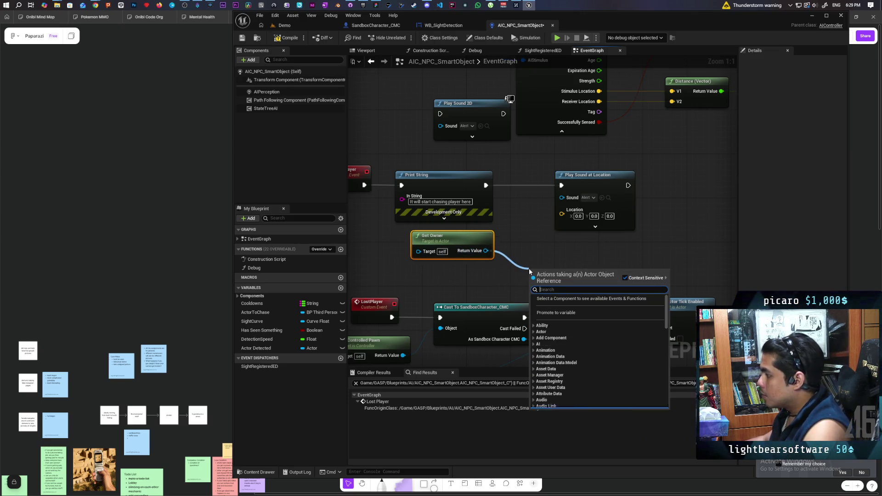
text(get actor location)
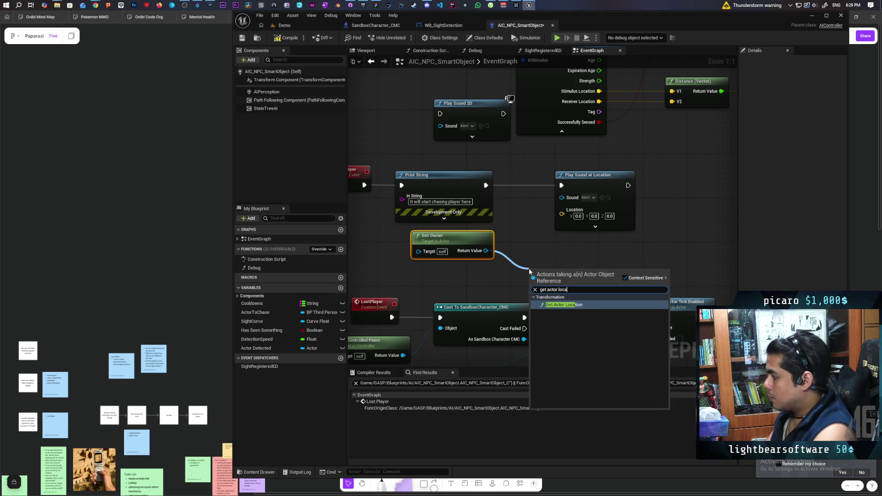
key(Return)
drag(590, 284, 562, 210)
drag(564, 277, 536, 249)
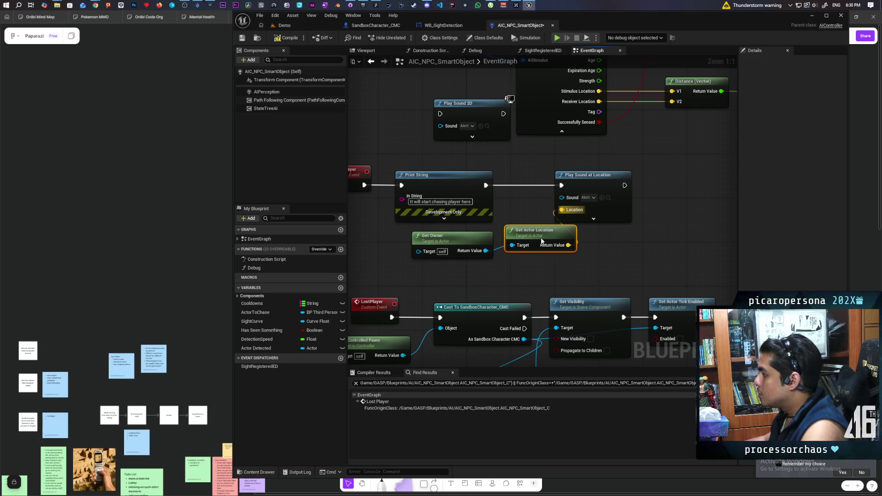
Select Get Owner, Get Actor Location and Play Sound at Location together.
scroll(528, 211, down, 3)
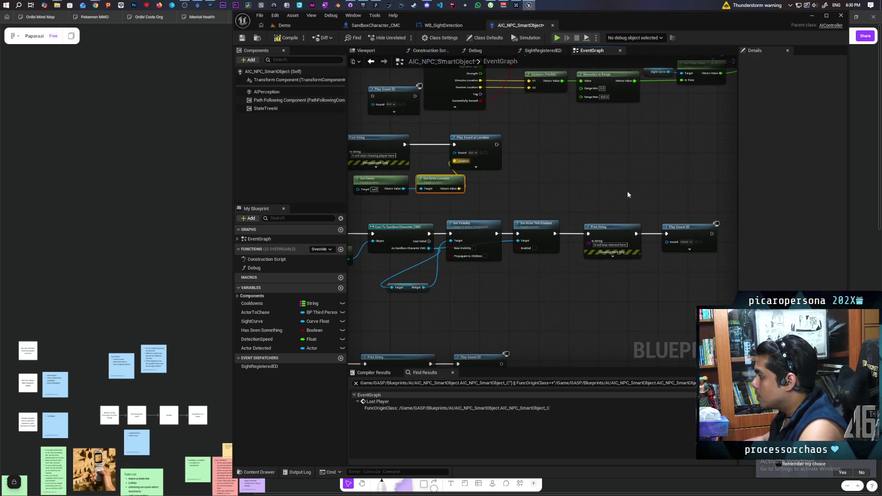
drag(422, 195, 428, 186)
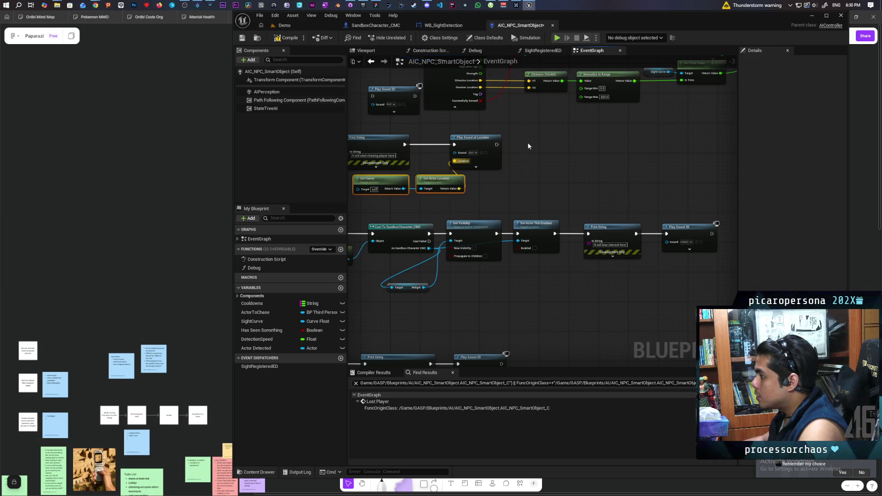
drag(513, 148, 450, 178)
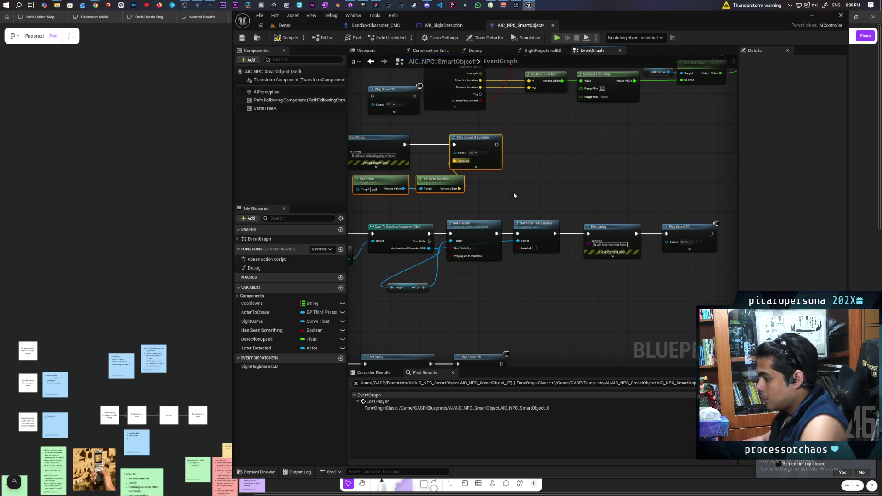
scroll(553, 237, up, 2)
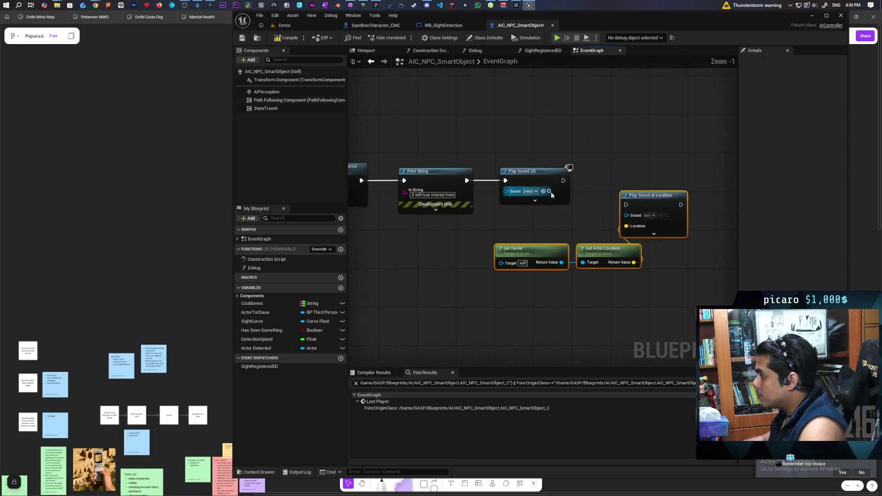
Assign OhWell to Play Sound at Location, route Print String into it, and move Play Sound 2D aside.
click(549, 192)
click(662, 215)
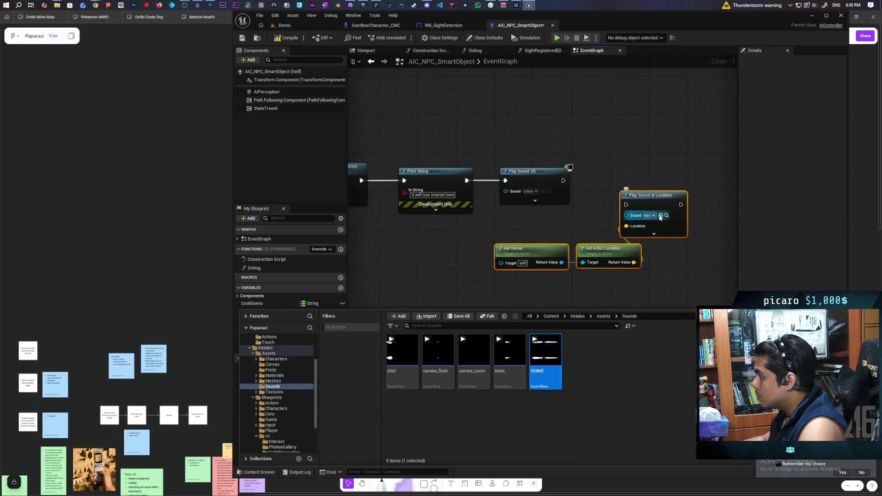
drag(466, 180, 625, 204)
drag(561, 172, 570, 129)
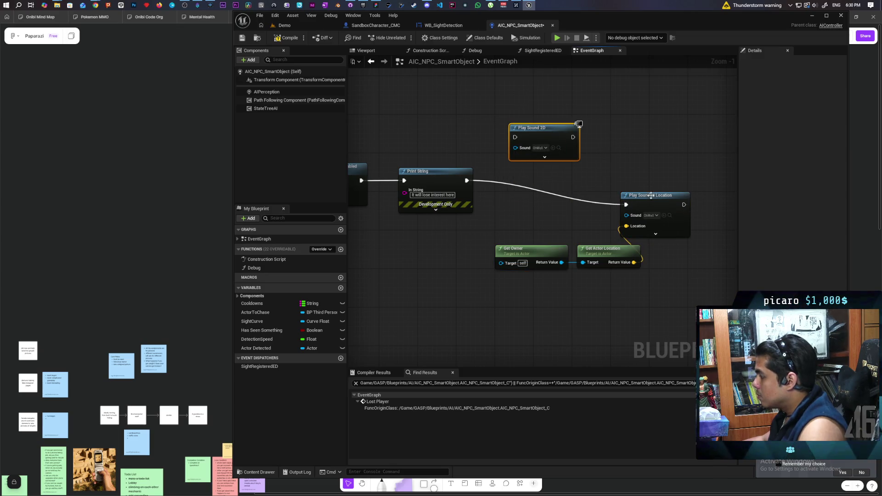
Move Play Sound at Location and its location nodes up beside the lose-interest Print String.
drag(685, 252, 491, 271)
mouse_move(657, 203)
mouse_down()
mouse_move(560, 177)
mouse_move(570, 179)
mouse_up()
click(606, 252)
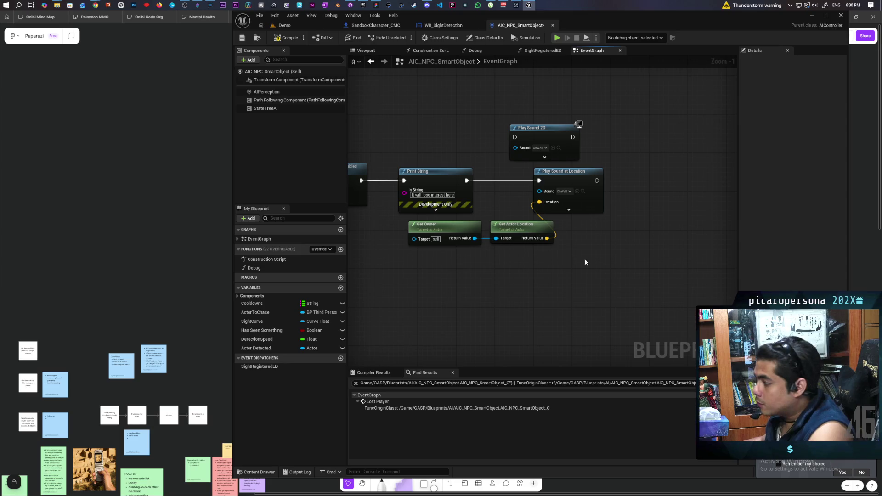
drag(498, 274, 527, 324)
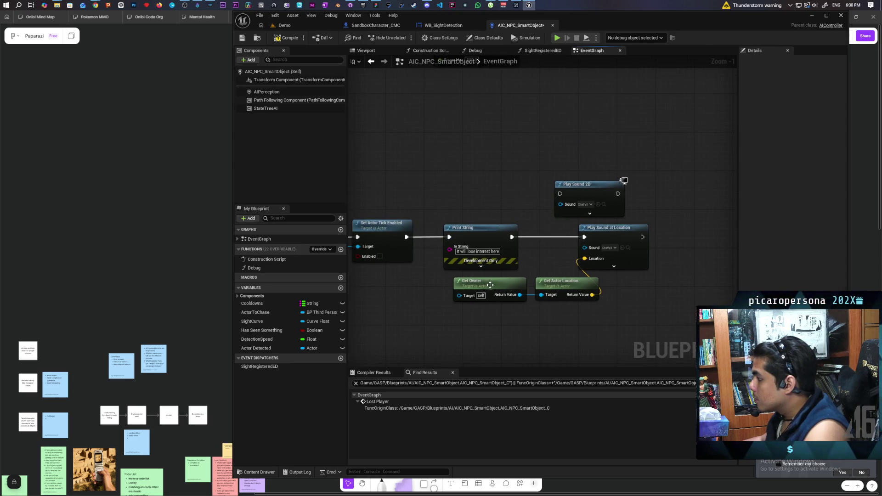
scroll(490, 285, down, 4)
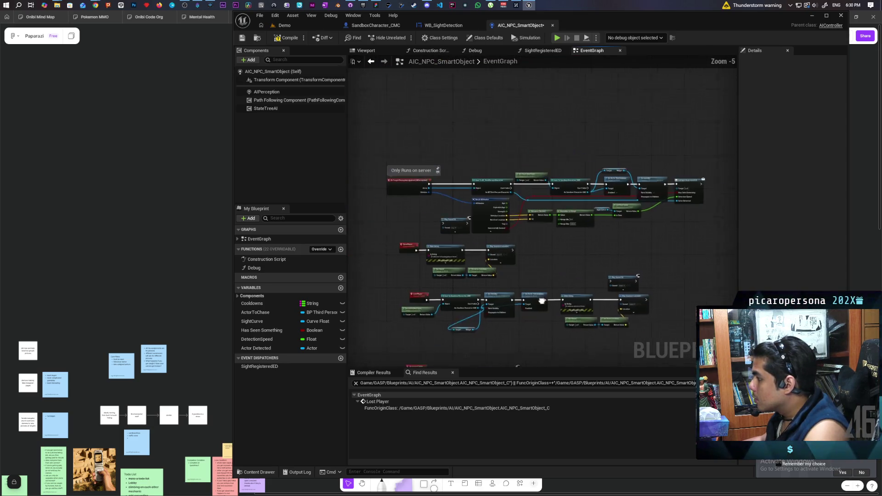
In the Seen Player branch, replace Get Owner with Get Controlled Pawn feeding Get Actor Location's Target.
scroll(582, 268, up, 5)
right_click(476, 261)
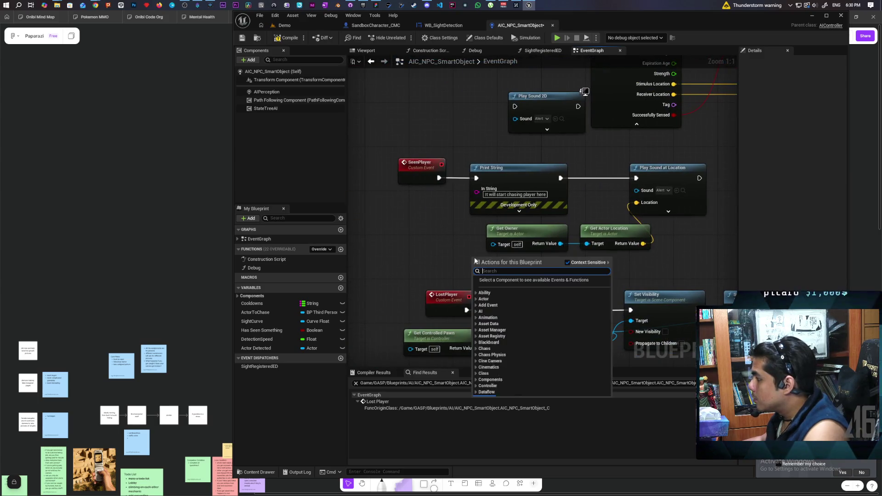
text(controlelr)
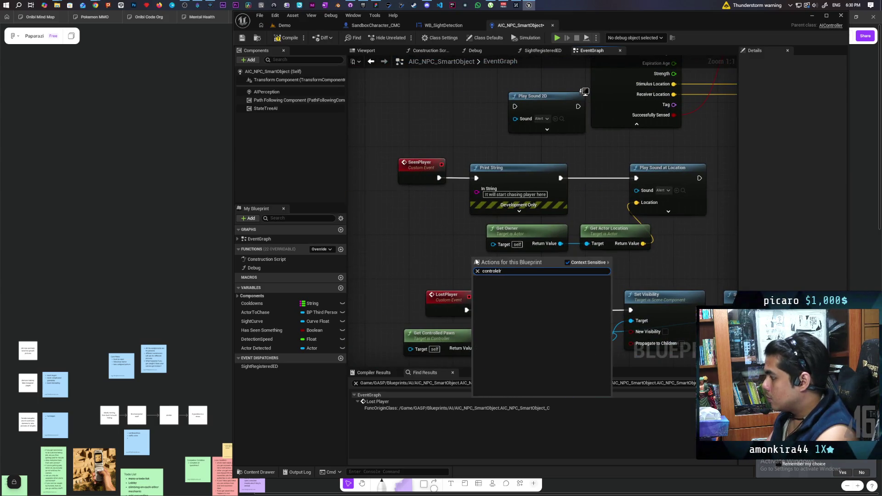
key(BackSpace)
key(BackSpace)
key(BackSpace)
text(led)
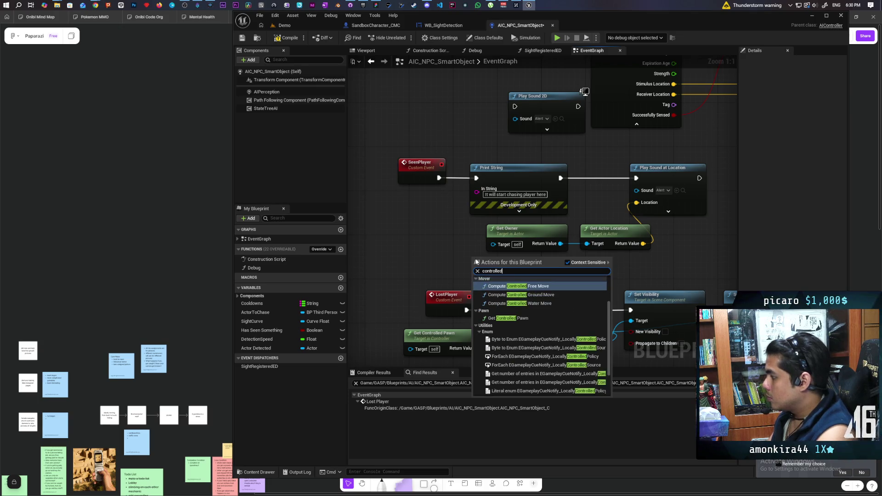
click(508, 318)
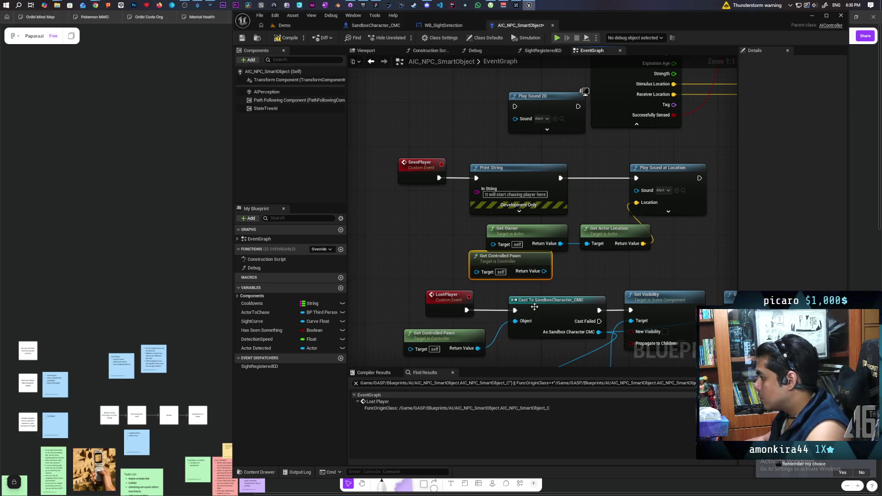
drag(544, 271, 591, 249)
click(509, 236)
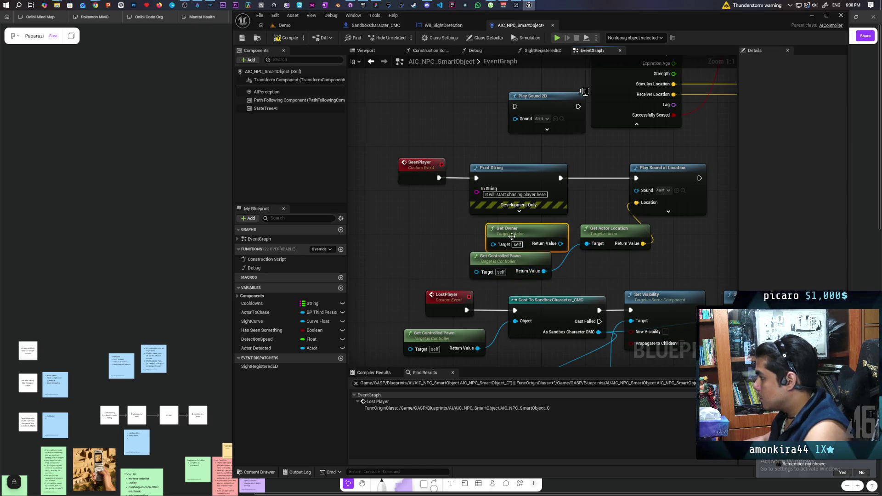
key(Delete)
drag(512, 262, 522, 235)
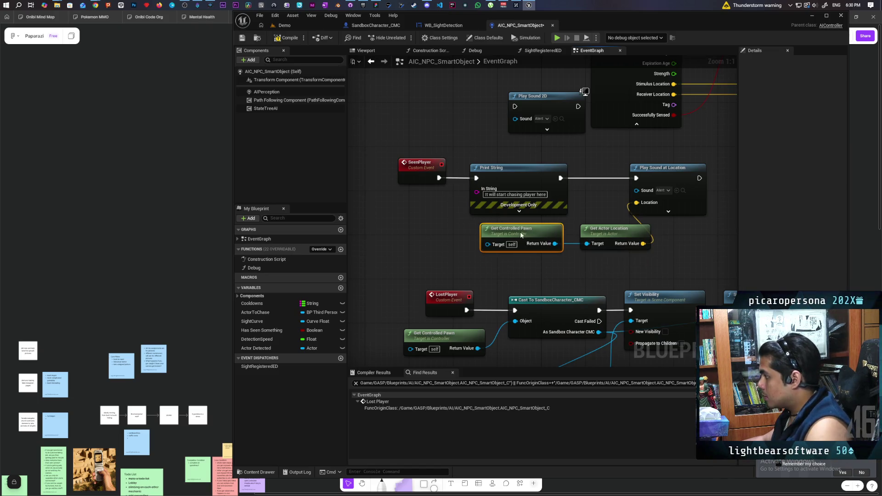
Replace the Lost Player Get Owner with a pasted Get Controlled Pawn, compile, and inspect the first warning.
drag(558, 284, 357, 201)
scroll(358, 201, down, 1)
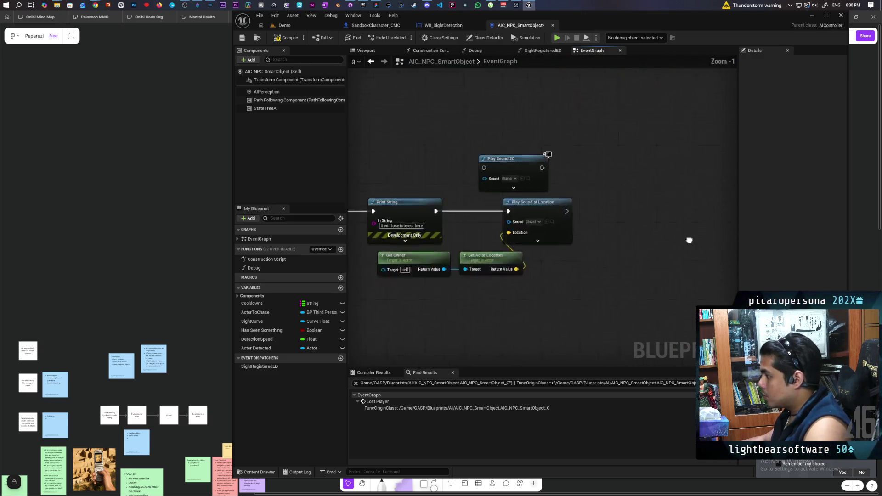
key(ctrl+v)
mouse_move(561, 281)
mouse_down()
mouse_move(580, 282)
mouse_move(588, 242)
mouse_up()
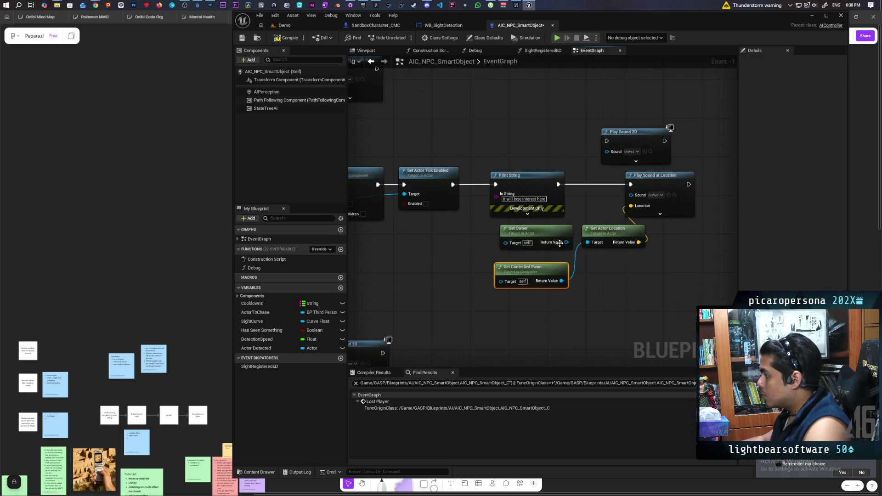
key(Delete)
mouse_move(533, 271)
mouse_down()
mouse_move(536, 252)
mouse_move(512, 254)
mouse_up()
key(F7)
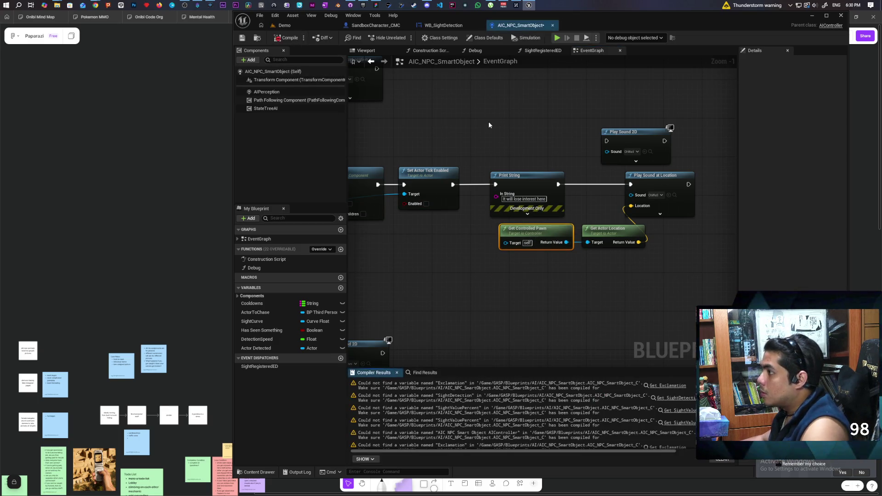
click(666, 386)
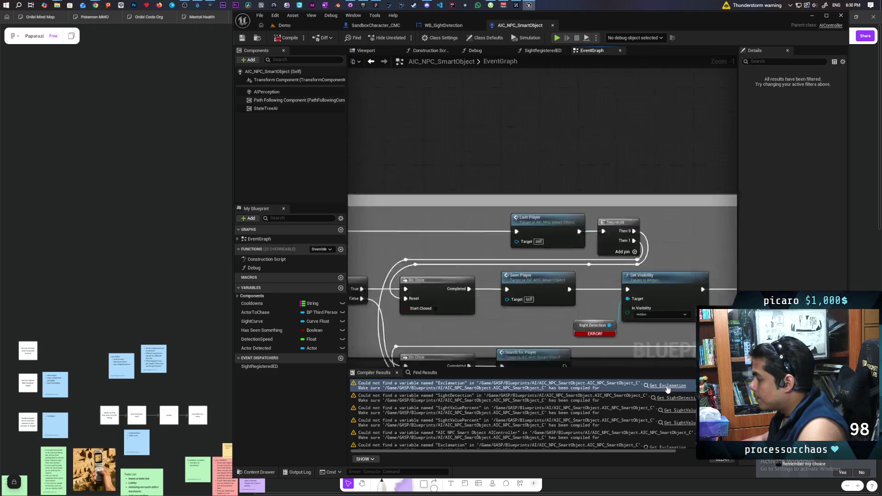
Review the controller's Play Sound at Location nodes, then switch to the WB_SightDetection event graph.
scroll(555, 263, down, 5)
scroll(591, 280, up, 3)
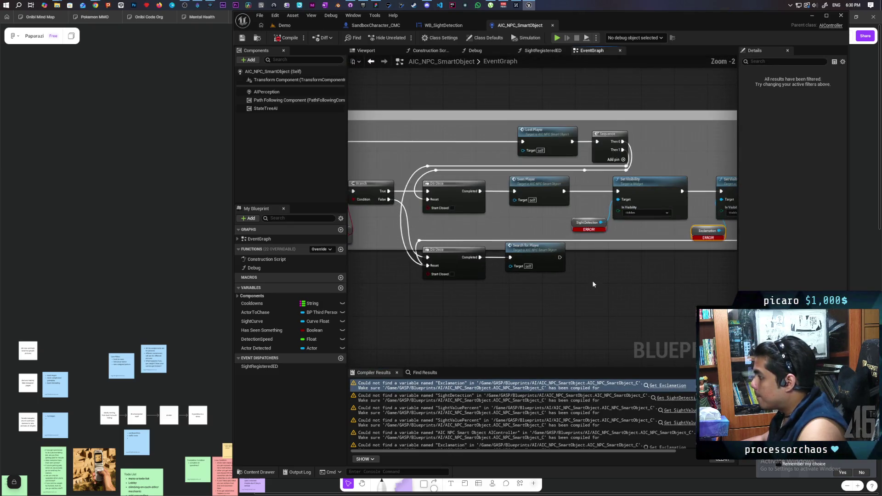
mouse_move(561, 207)
mouse_down()
mouse_move(566, 260)
mouse_move(646, 264)
mouse_up()
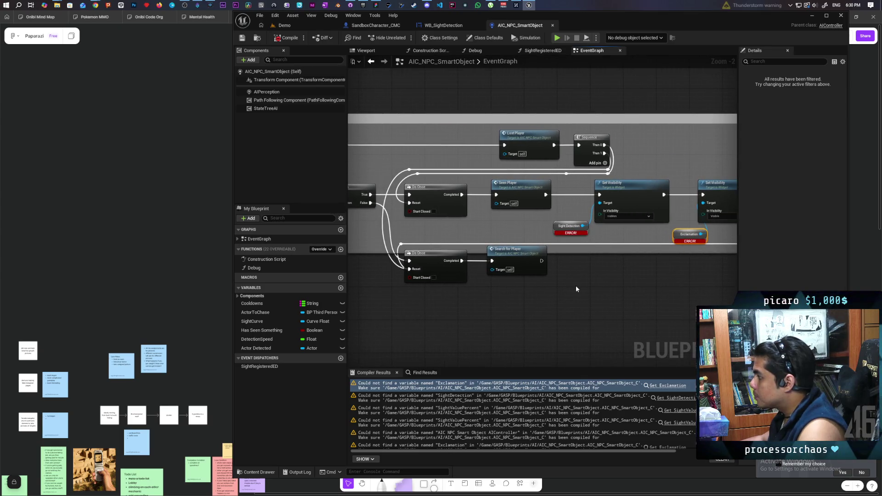
scroll(576, 285, down, 2)
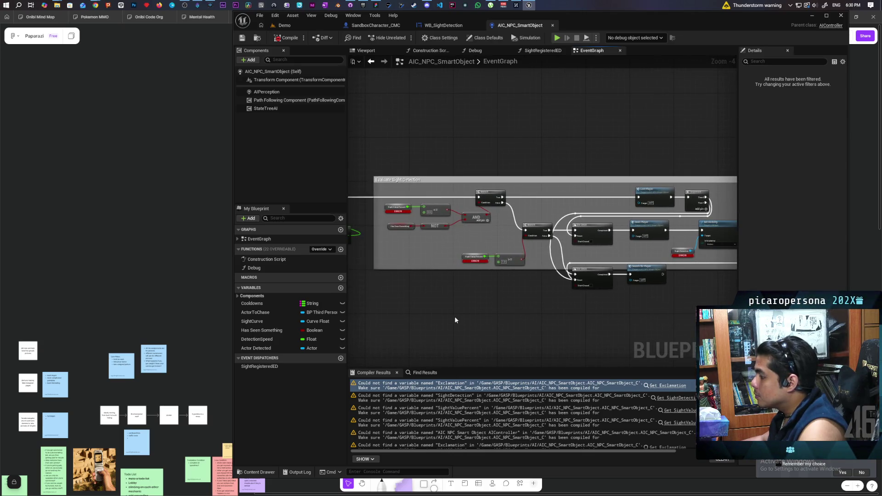
scroll(462, 309, down, 2)
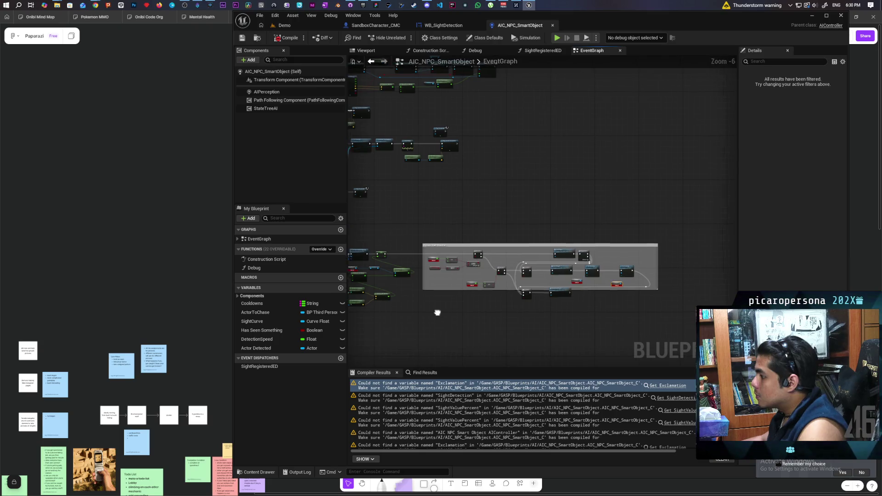
drag(437, 310, 606, 315)
scroll(547, 273, down, 2)
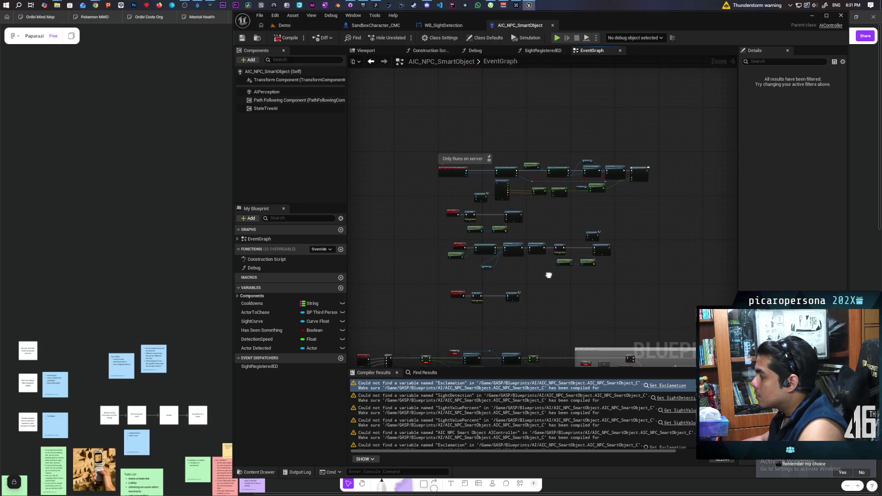
scroll(546, 273, up, 5)
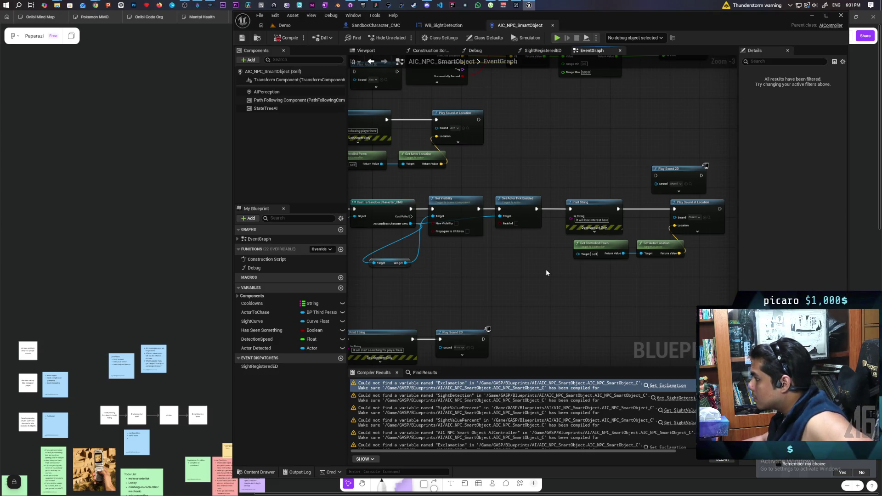
click(437, 28)
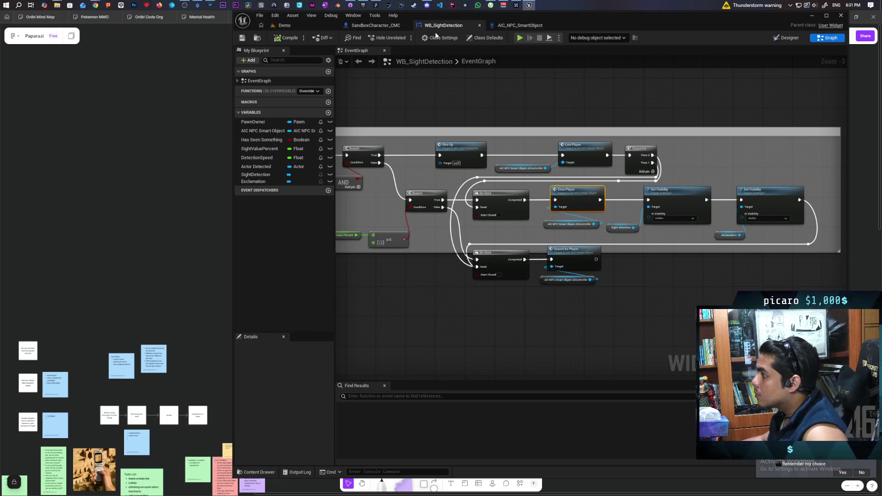
Browse the Evaluate Sight Detection, Set Percent and Lerp nodes, then switch to SandboxCharacter_CMC.
drag(429, 197, 627, 266)
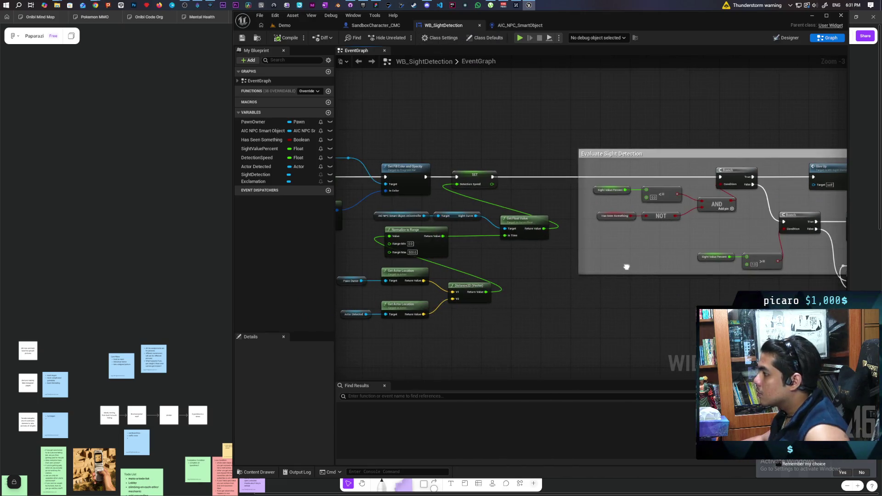
drag(545, 271, 636, 272)
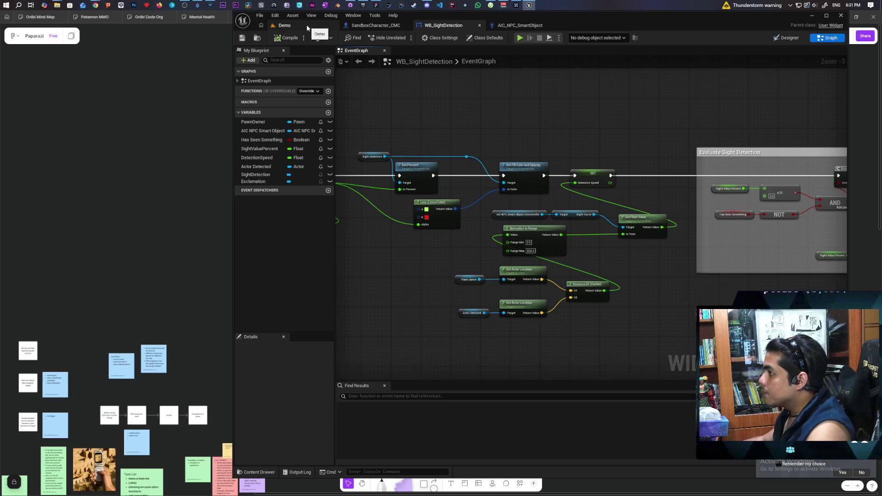
scroll(616, 124, down, 5)
scroll(688, 193, up, 4)
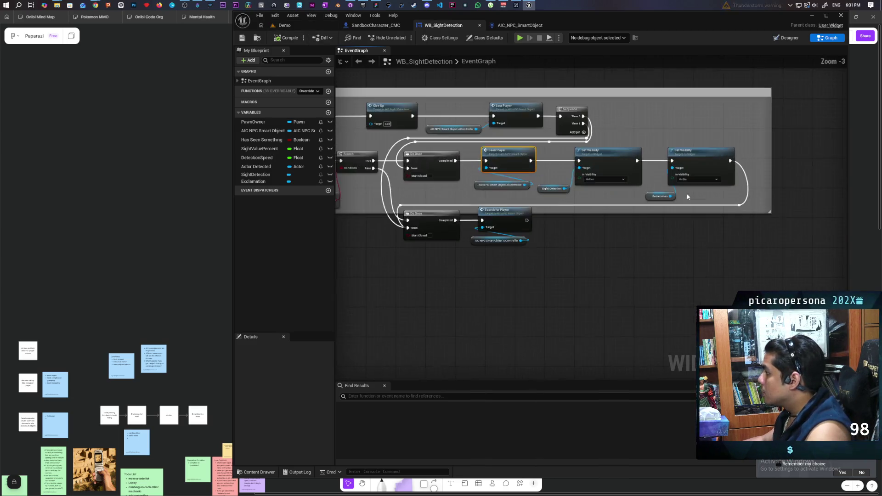
scroll(486, 259, down, 3)
mouse_move(485, 260)
mouse_down()
mouse_move(645, 262)
mouse_move(532, 272)
mouse_up()
scroll(566, 256, up, 4)
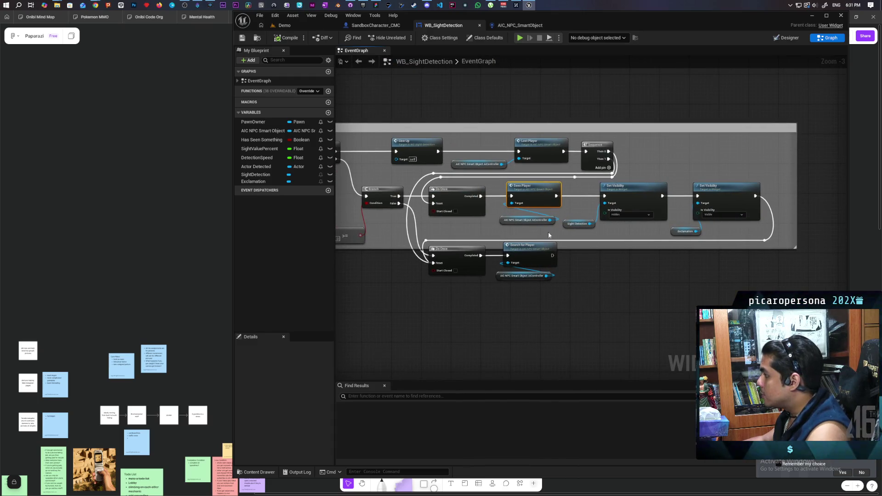
click(401, 26)
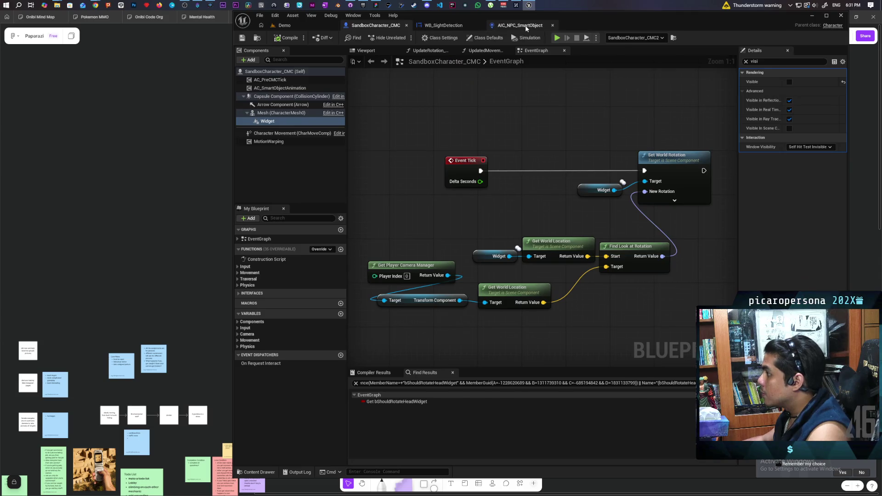
Glance at the AIC_NPC_SmartObject graph, then return to the Demo level and Play in Editor despite compile errors.
click(505, 25)
scroll(528, 164, down, 4)
mouse_move(531, 249)
mouse_down()
mouse_move(660, 191)
mouse_move(715, 184)
mouse_move(459, 152)
mouse_move(492, 152)
mouse_move(519, 168)
mouse_move(624, 172)
mouse_up()
click(285, 25)
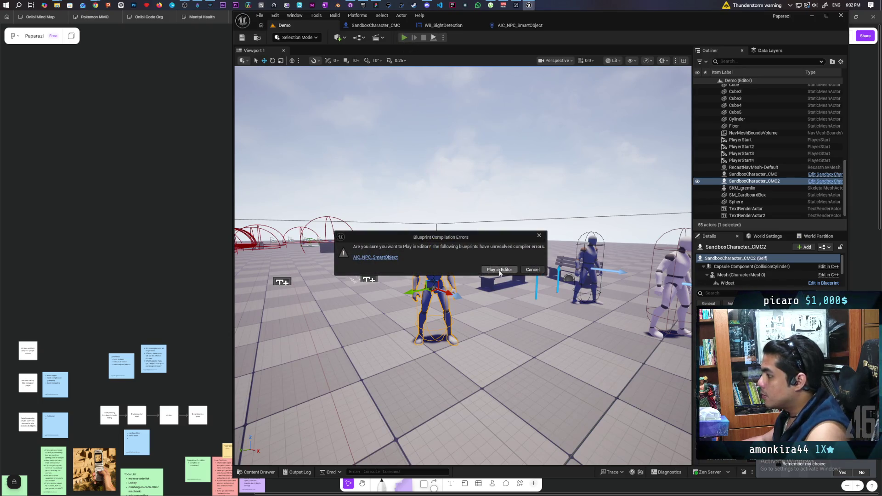
click(499, 270)
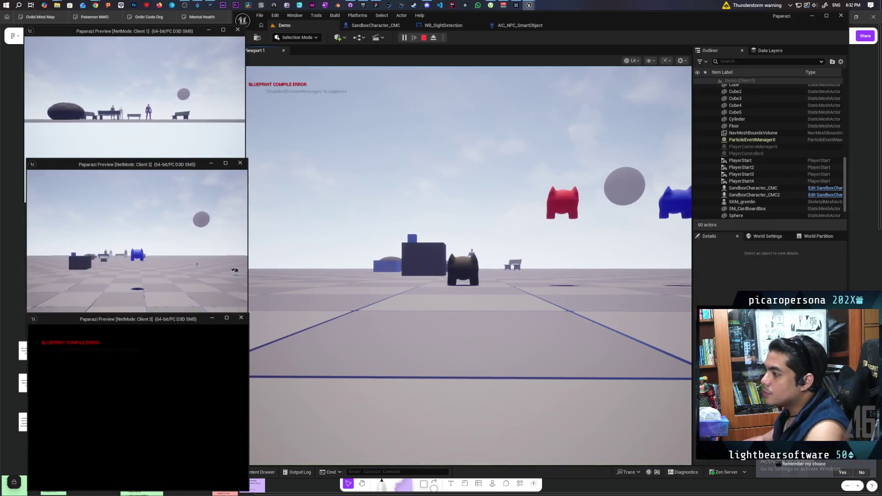
Bring each of the three client windows forward, widen Client 1, and refocus the main game view.
click(302, 191)
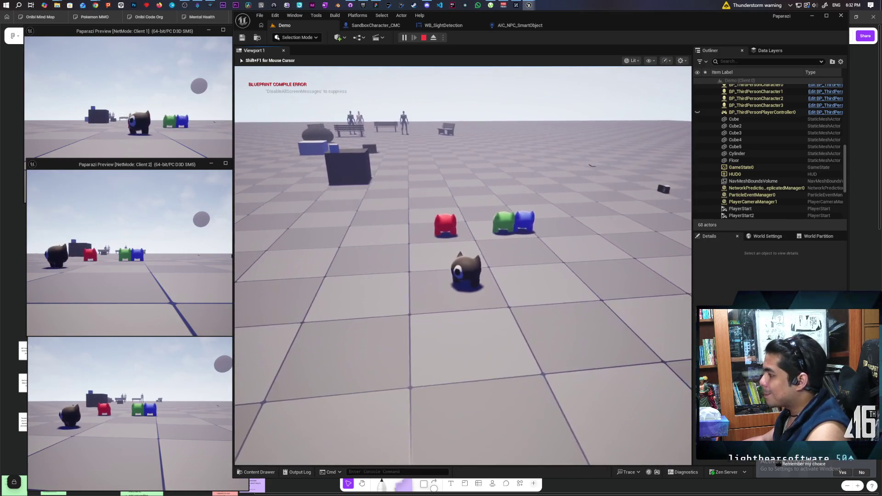
key(shift+F1)
click(159, 150)
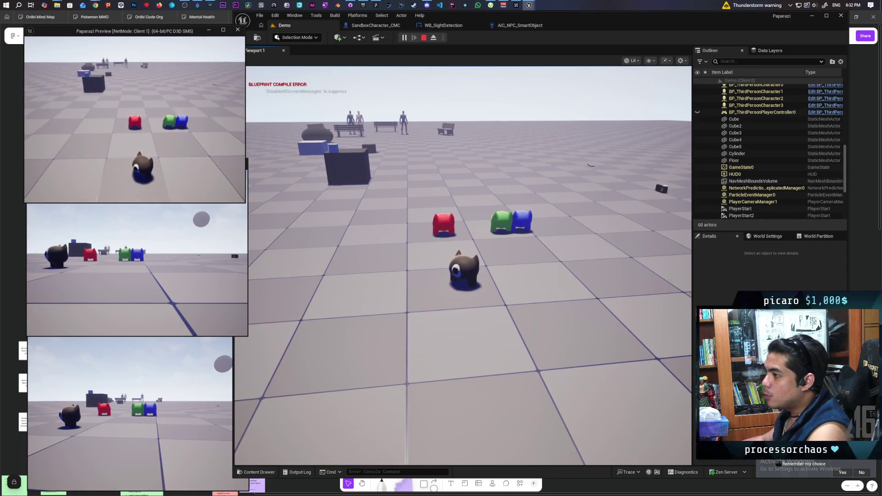
click(138, 253)
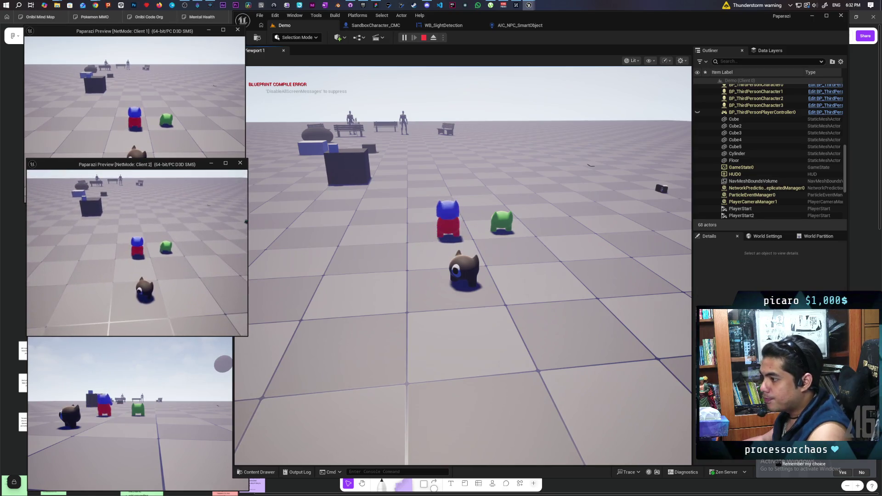
click(133, 92)
click(138, 413)
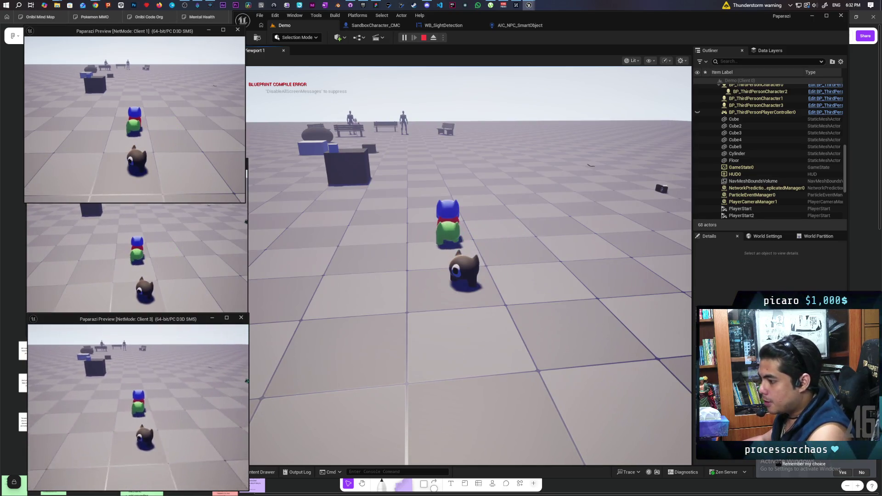
click(459, 276)
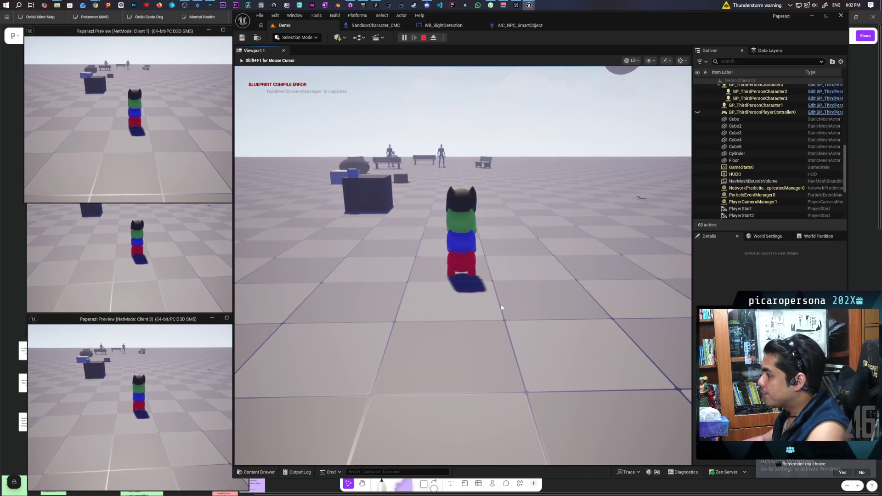
key(shift+F1)
drag(233, 98, 243, 97)
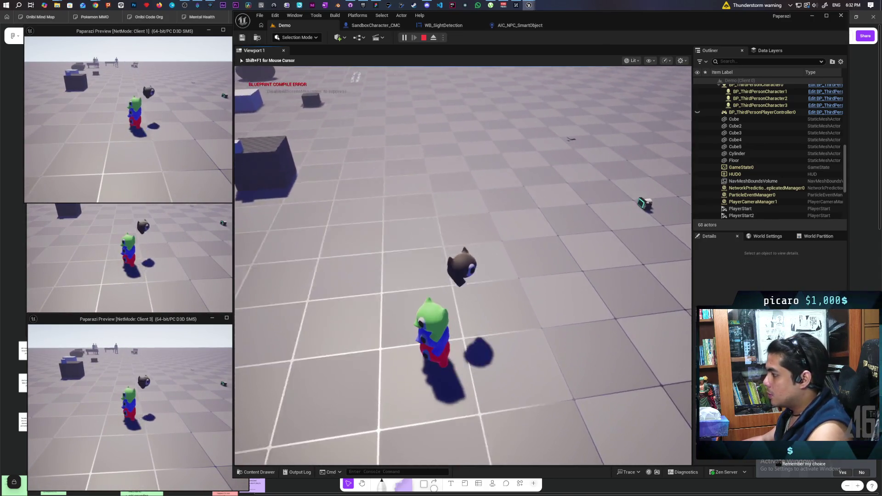
key(alt+Tab)
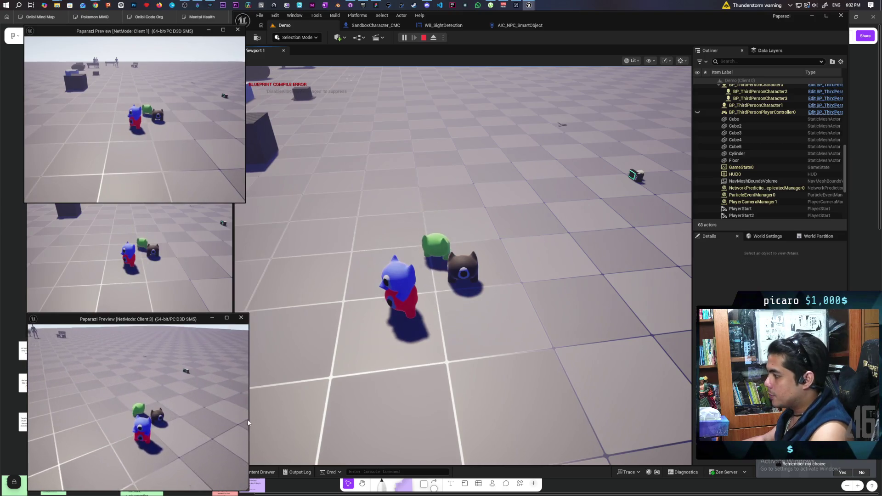
key(alt+Tab)
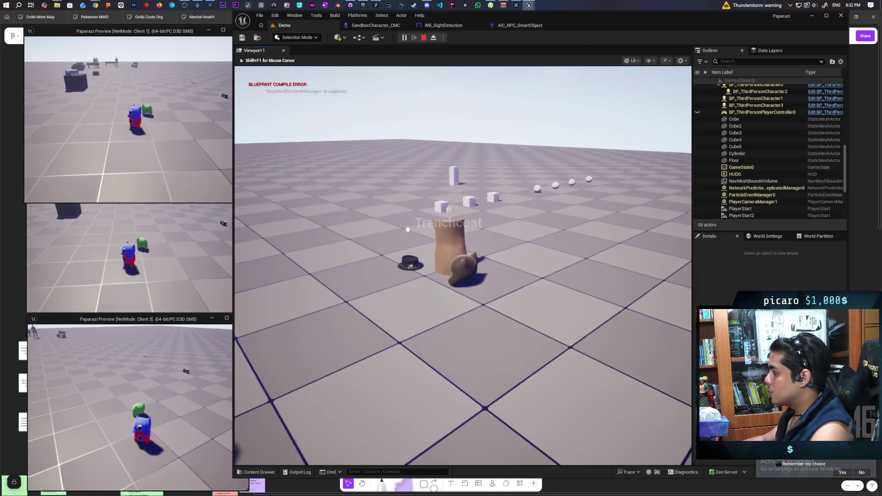
Walk the brown cat over to the others and lift the green character onto its head.
key(w)
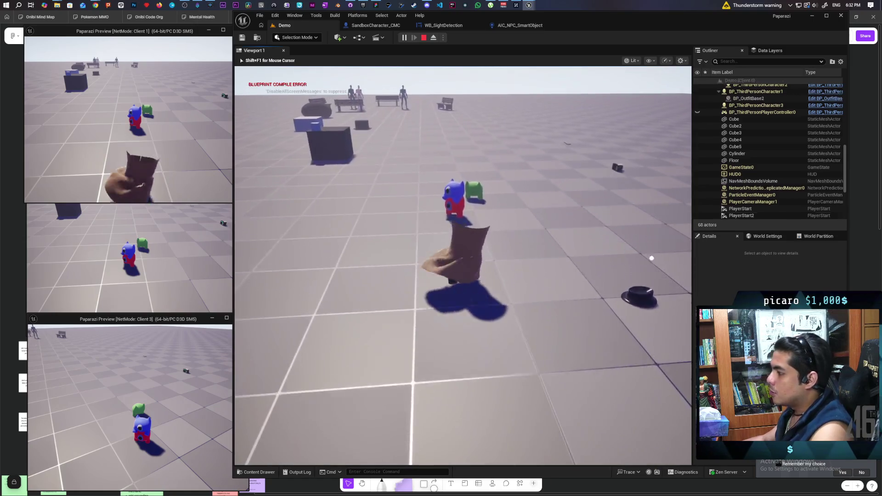
key(w)
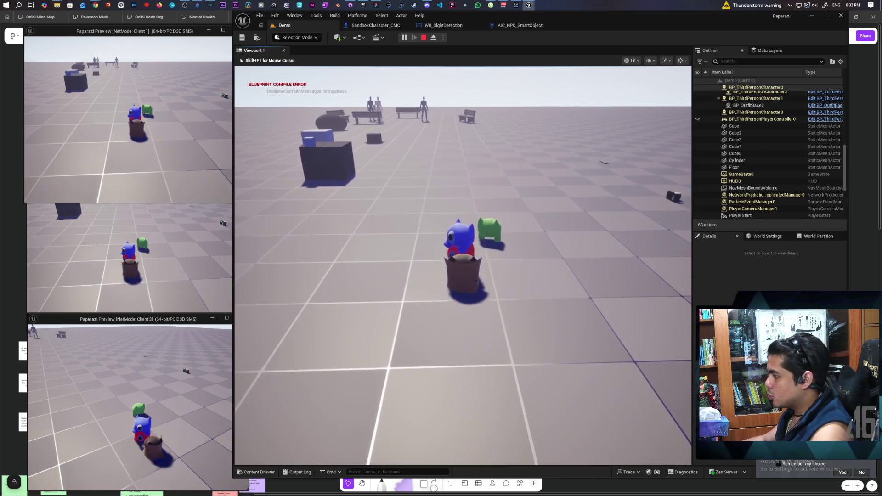
key(w)
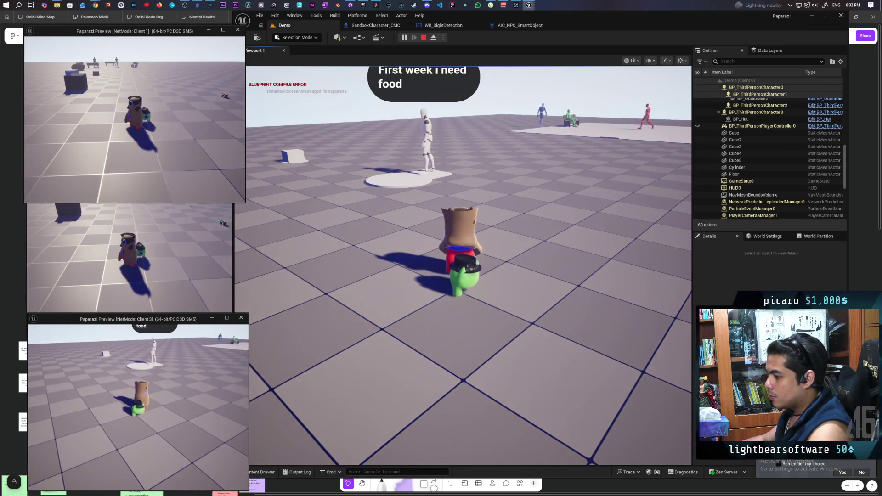
key(e)
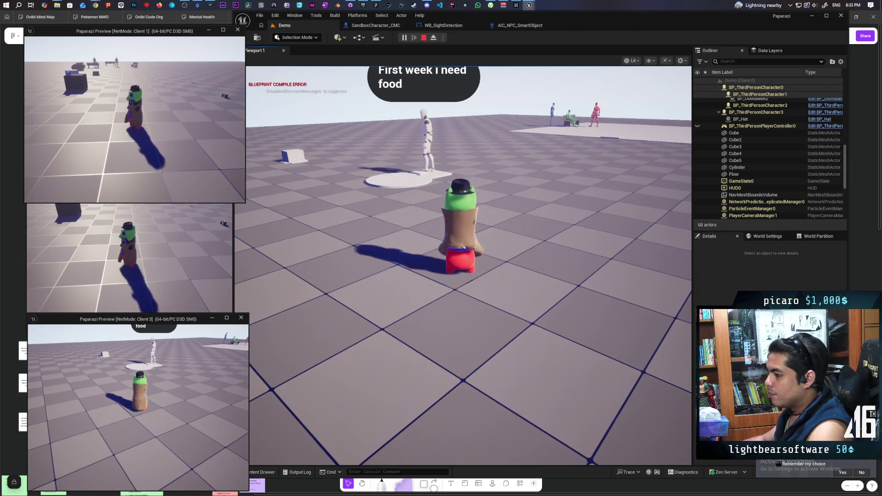
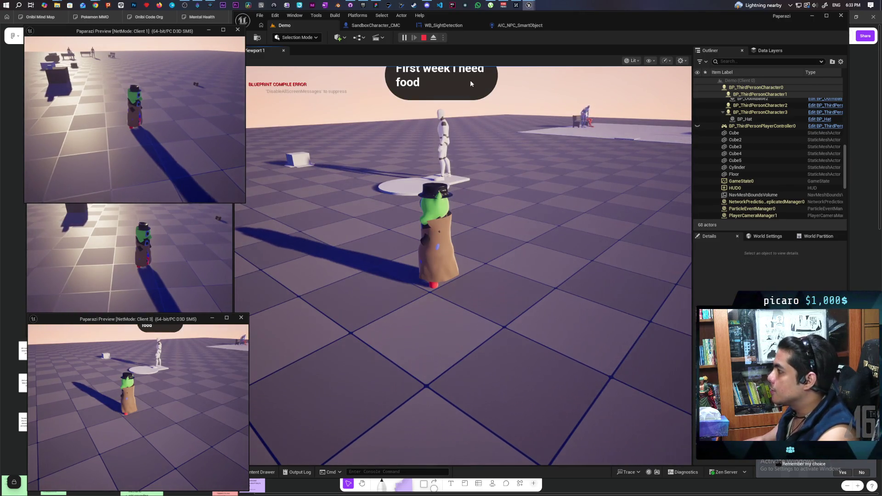
Check the two captured photos in the gallery, then end the multiplayer play session.
drag(597, 26, 635, 27)
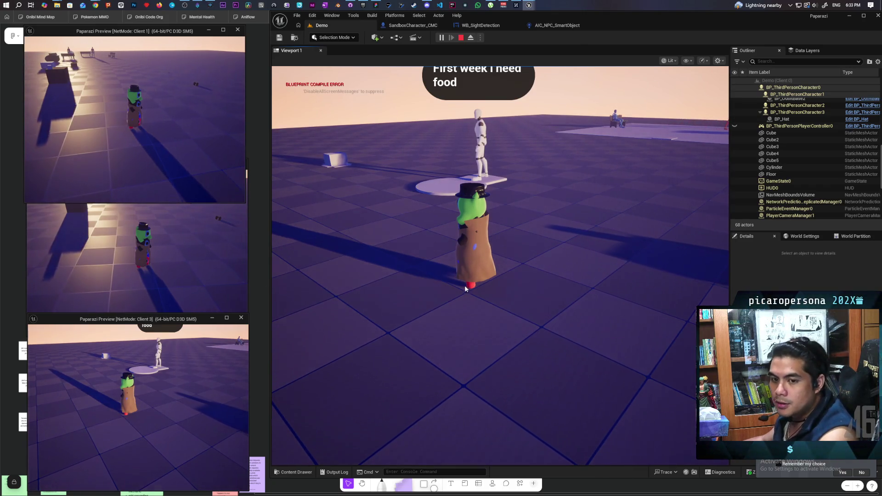
click(536, 321)
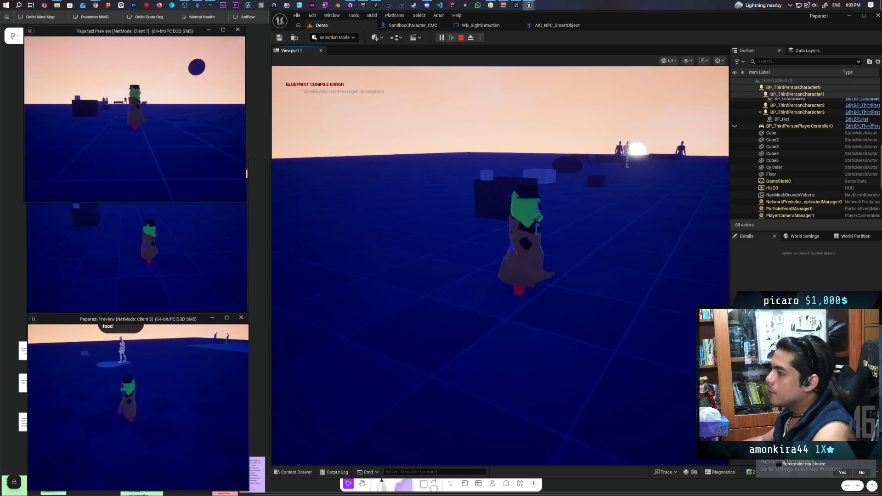
click(551, 225)
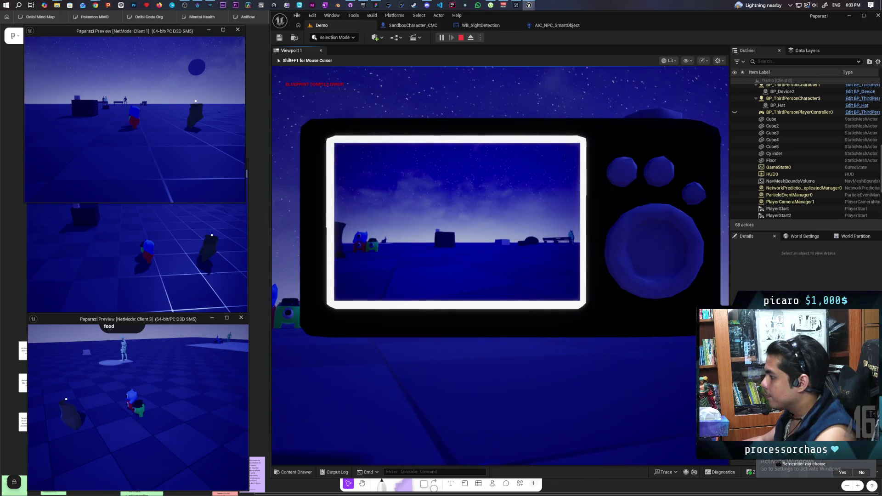
key(Tab)
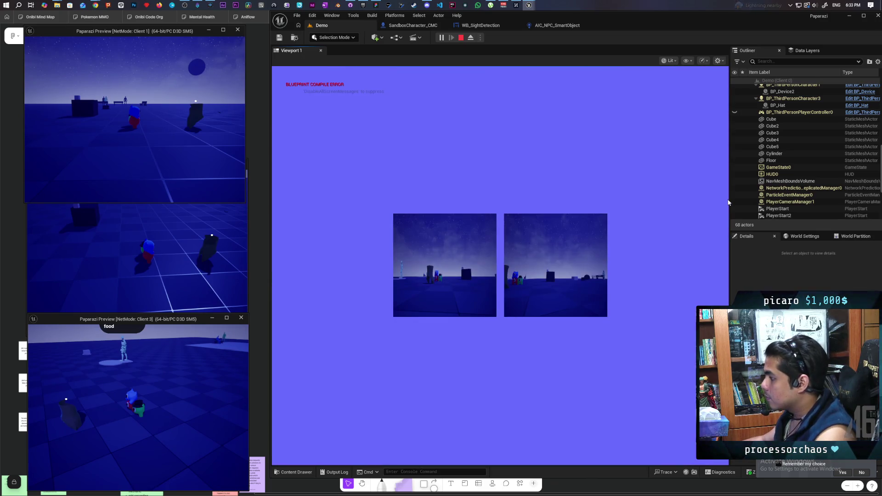
key(Tab)
key(Escape)
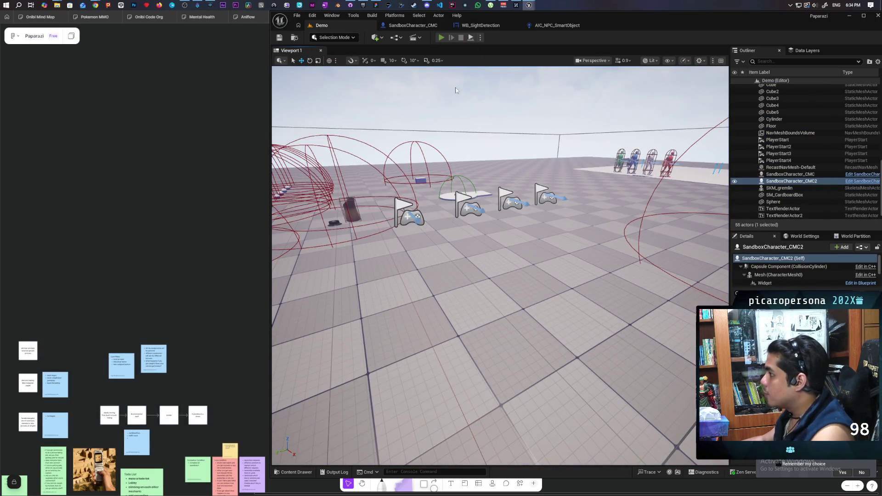
Launch a three-client play session and focus the Client 2 game view.
key(alt+p)
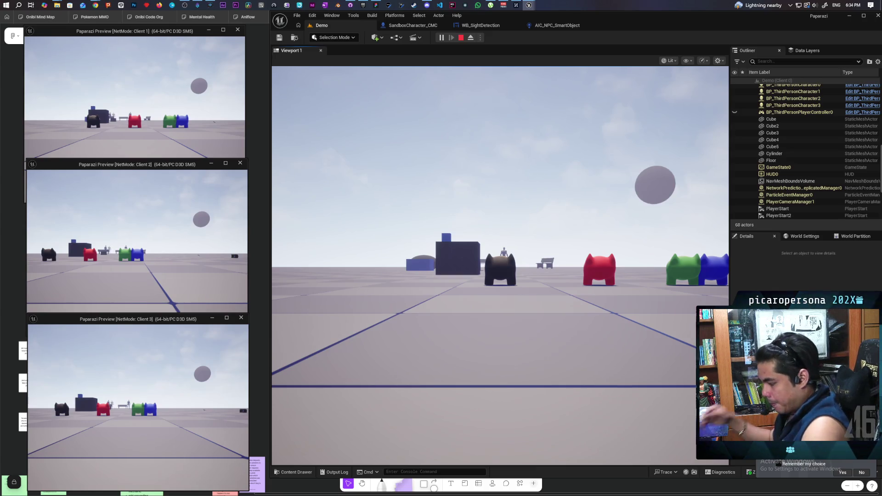
key(alt+Tab)
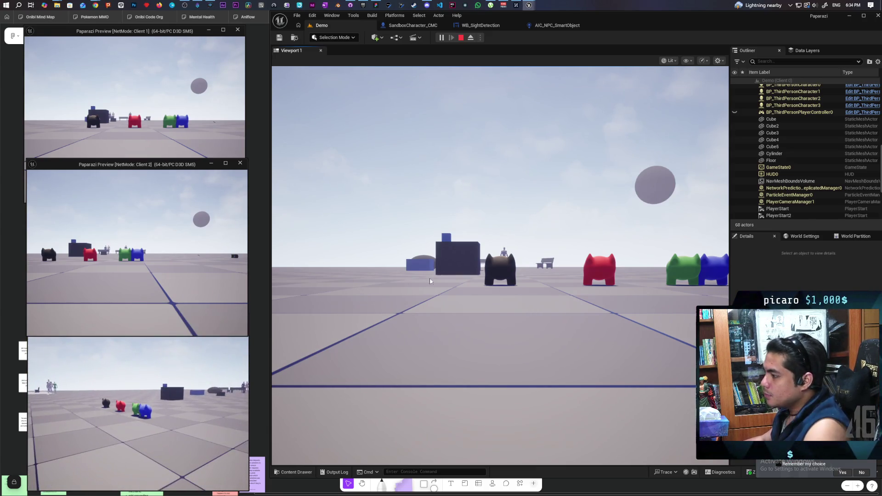
click(430, 281)
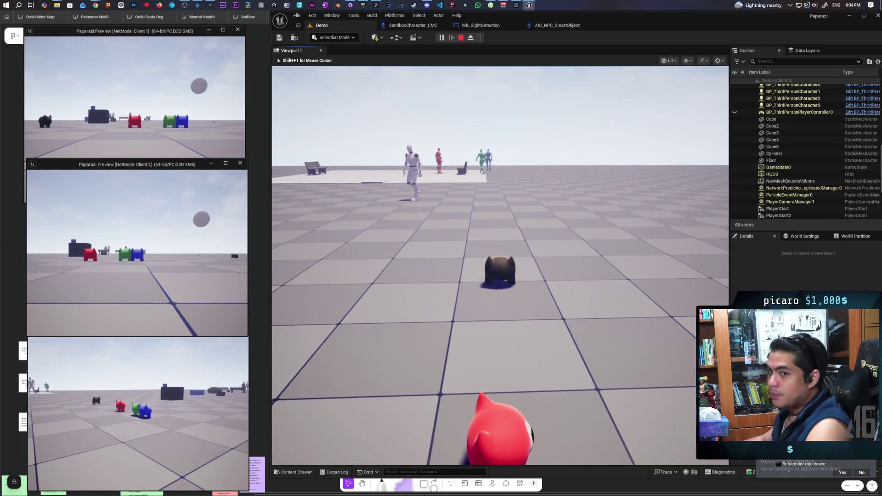
Walk the black cat to the mannequin's platform until it says 'It's a miracle'.
key(w)
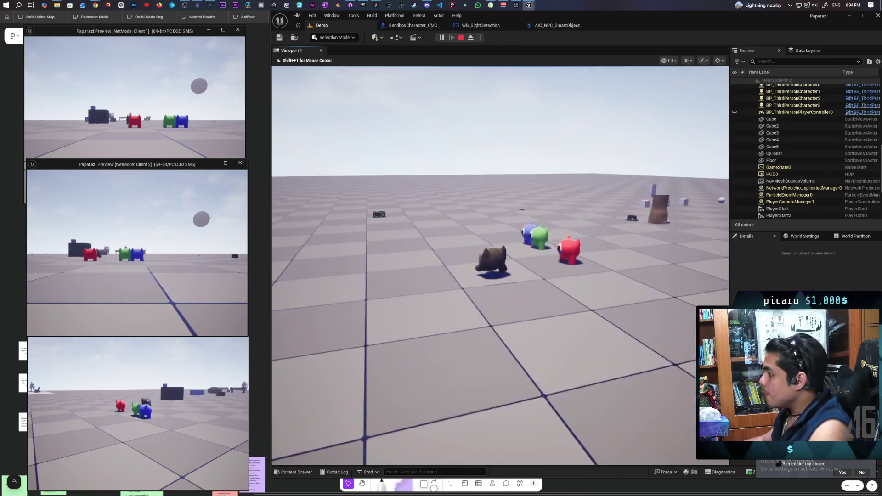
key(w)
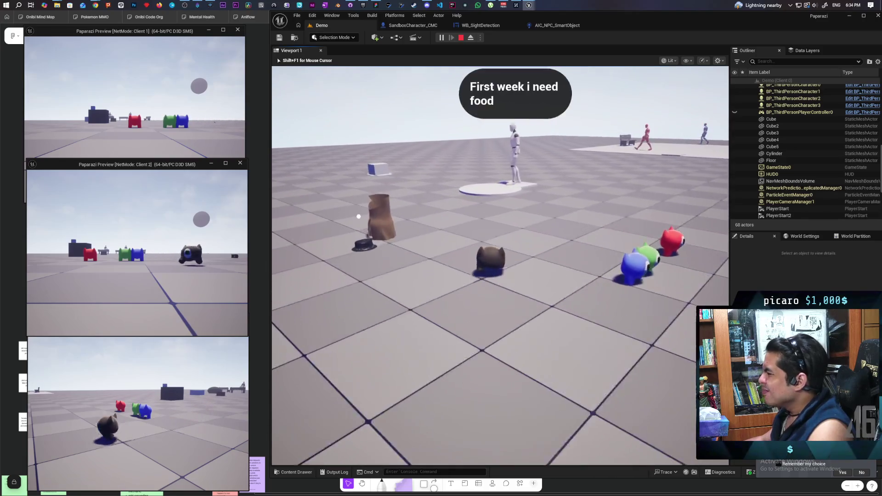
key(w)
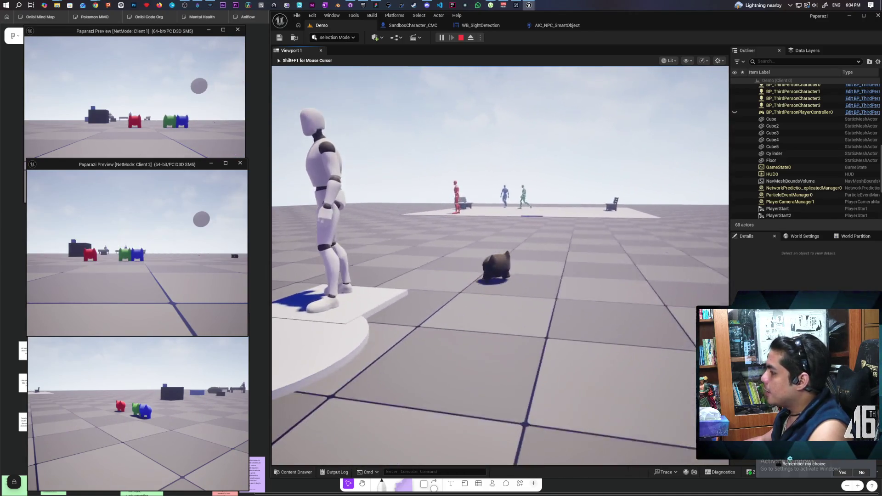
key(w)
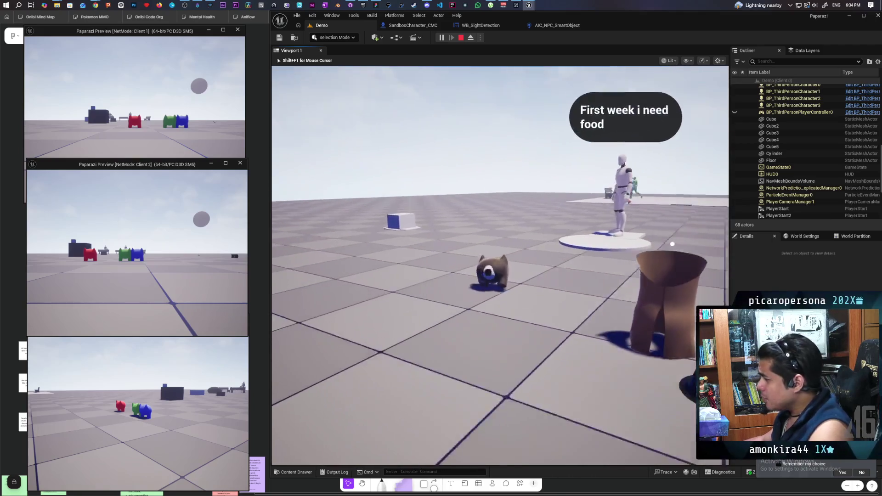
key(w)
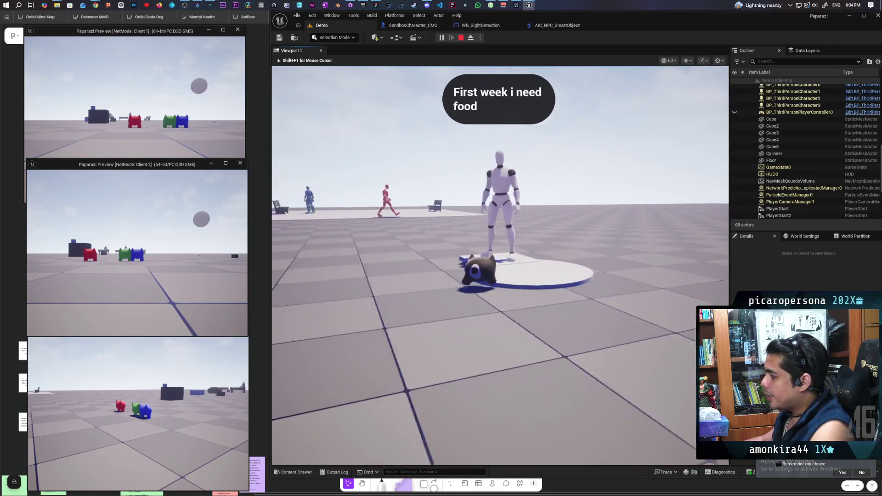
key(w)
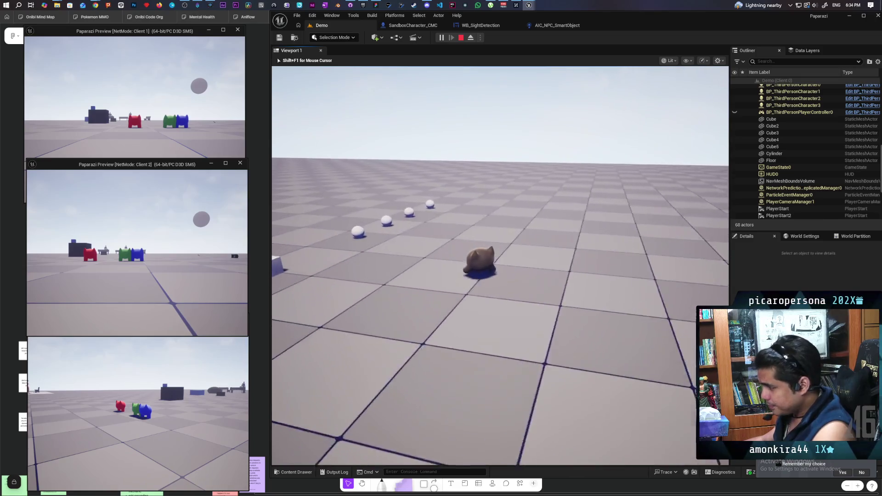
key(w)
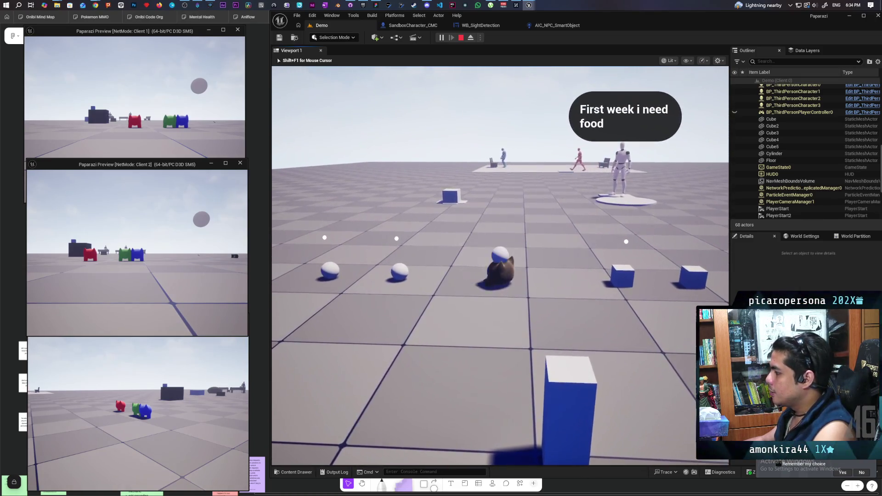
key(w)
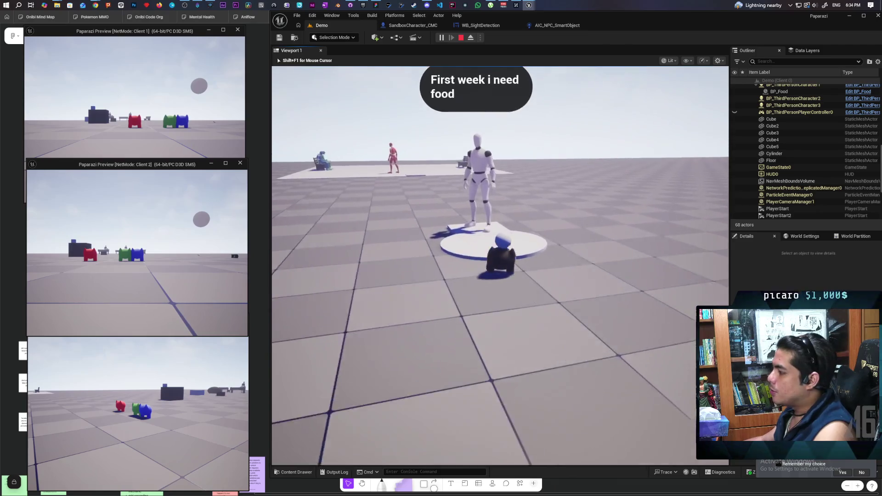
key(w)
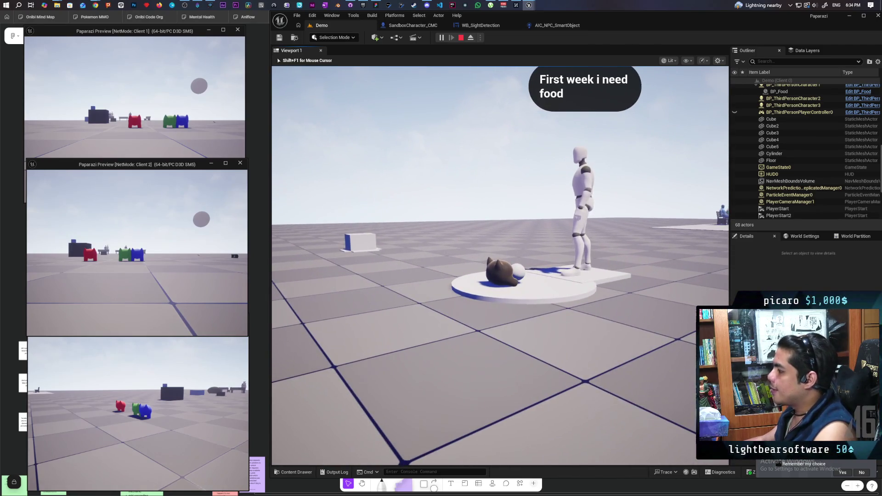
key(w)
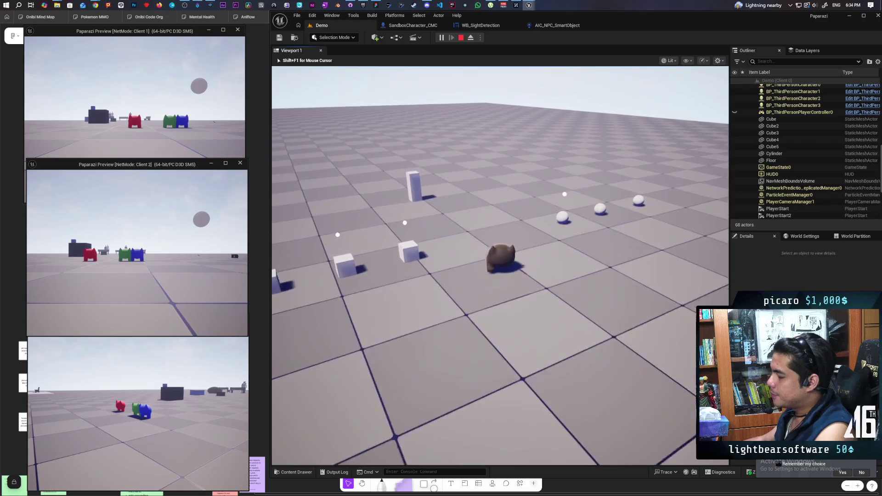
key(w)
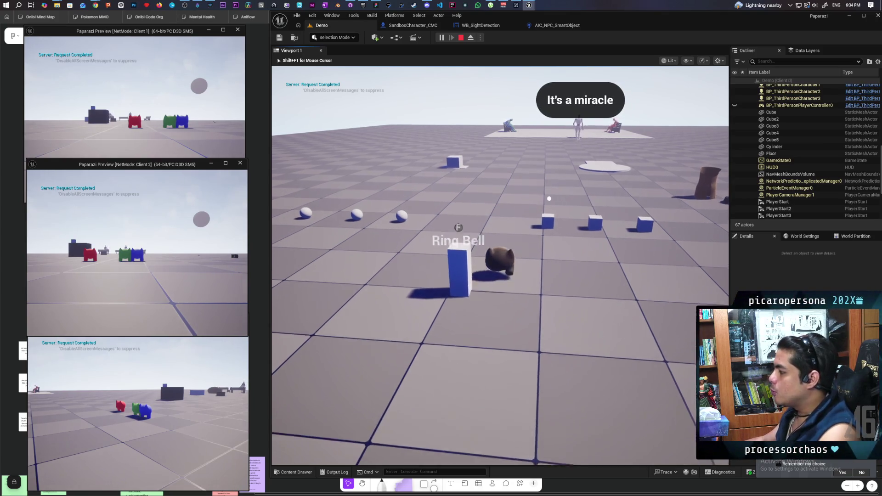
Walk the character to the benches until the figures ask 'Second week still need food', then stop.
key(w)
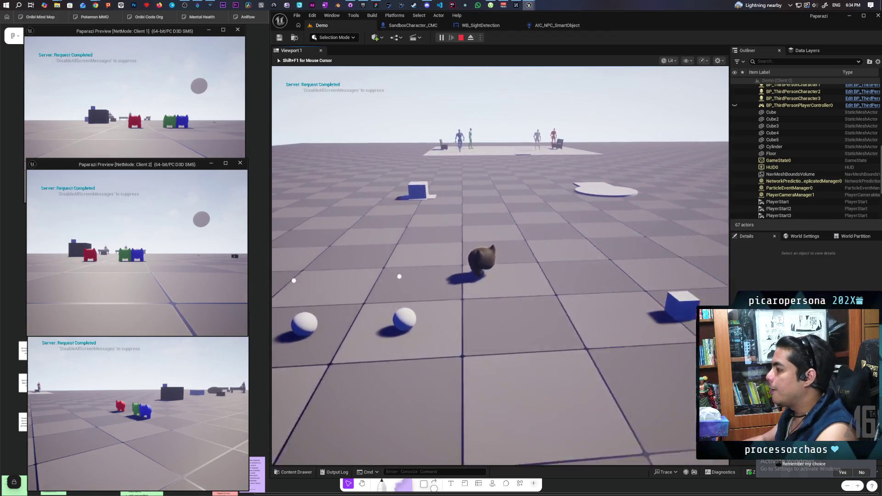
key(w)
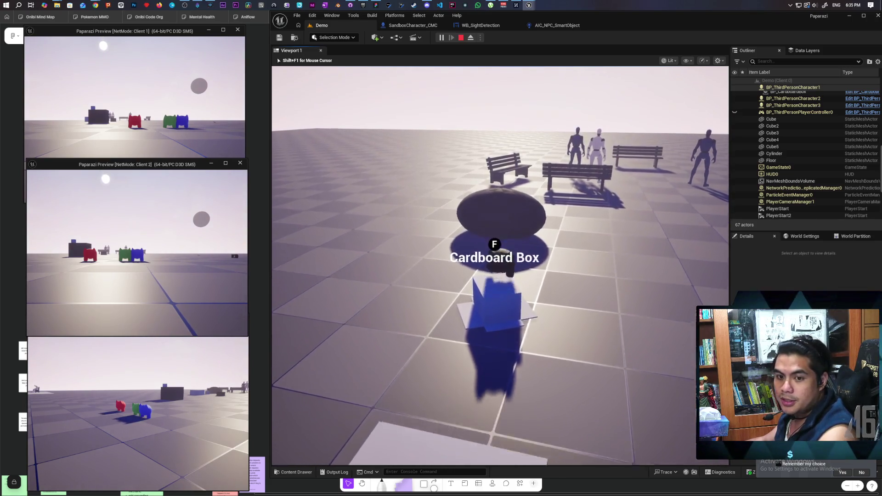
key(w)
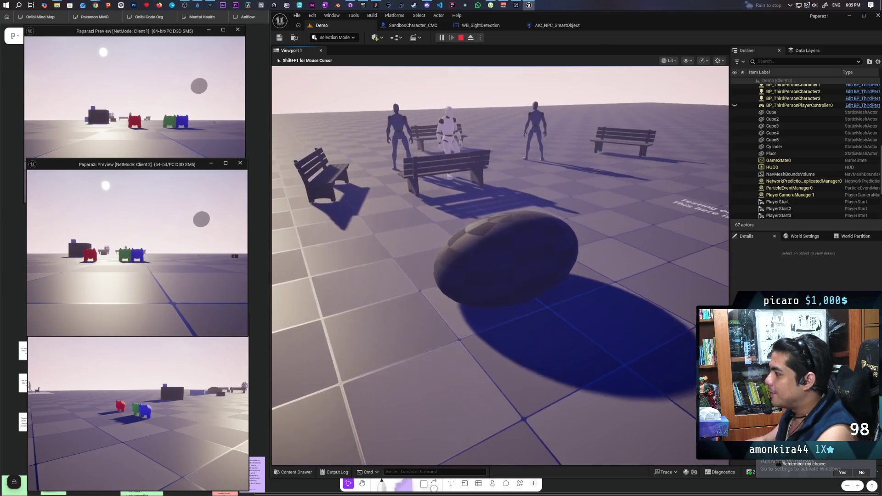
key(w)
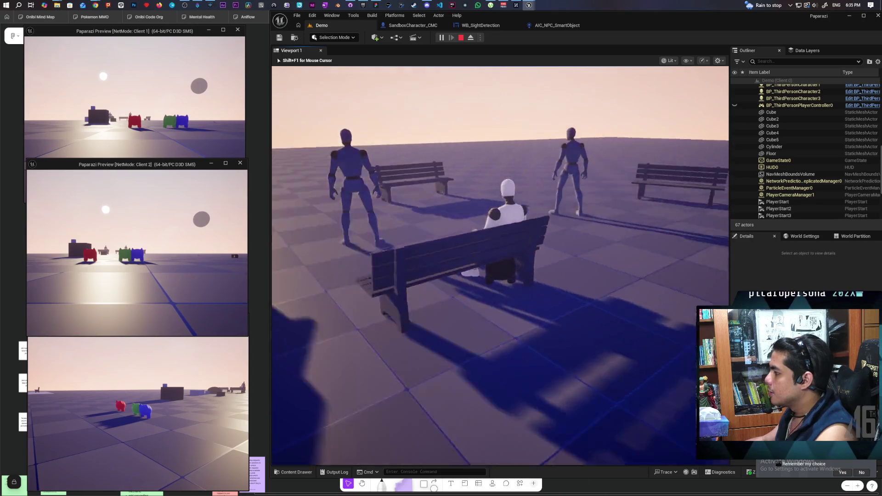
key(w)
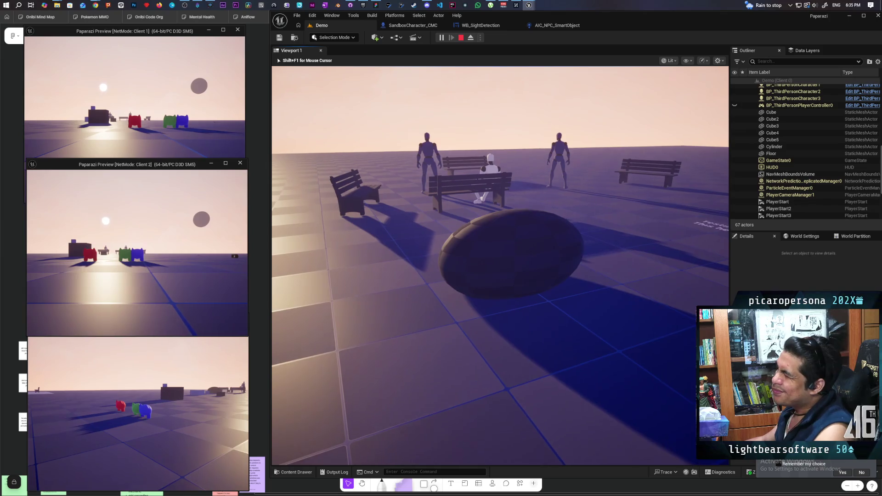
key(w)
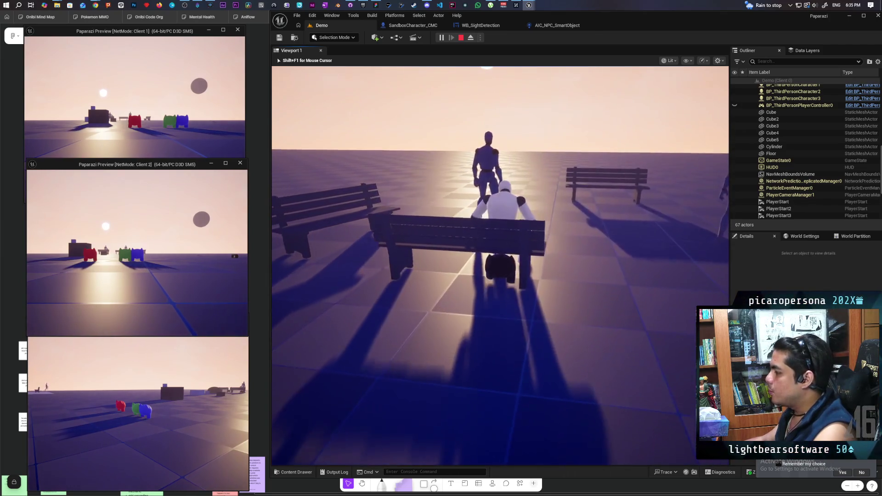
key(w)
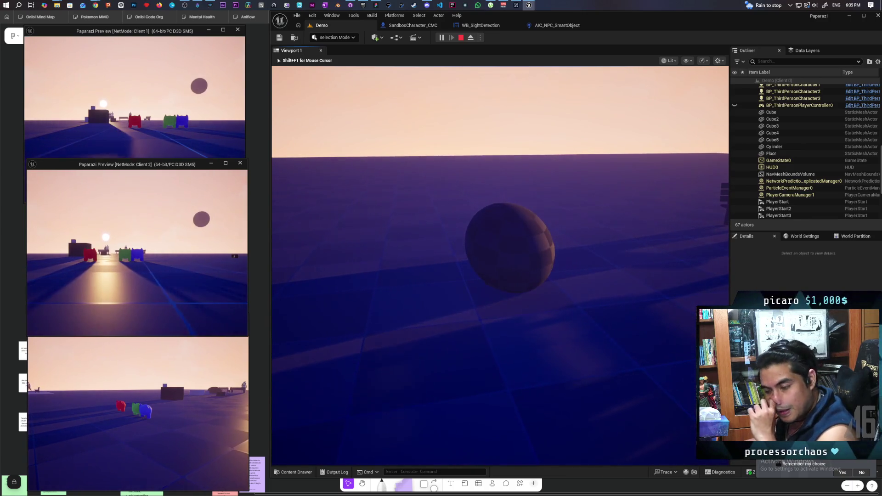
key(w)
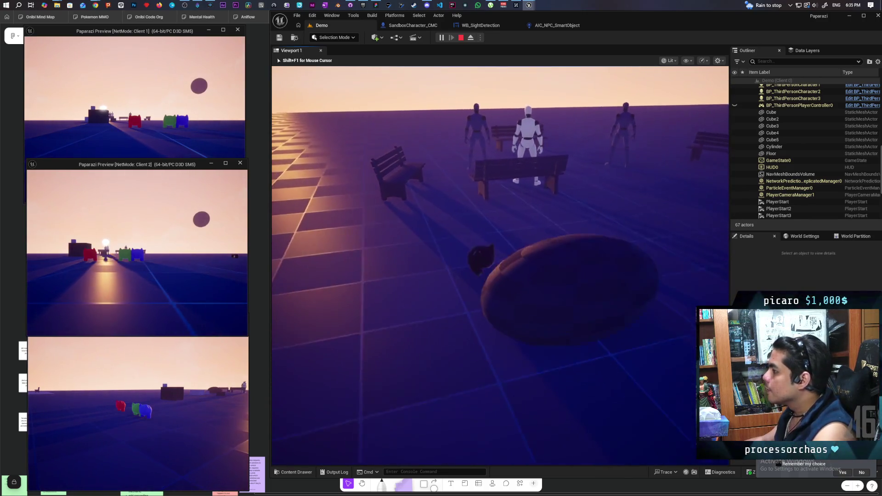
key(w)
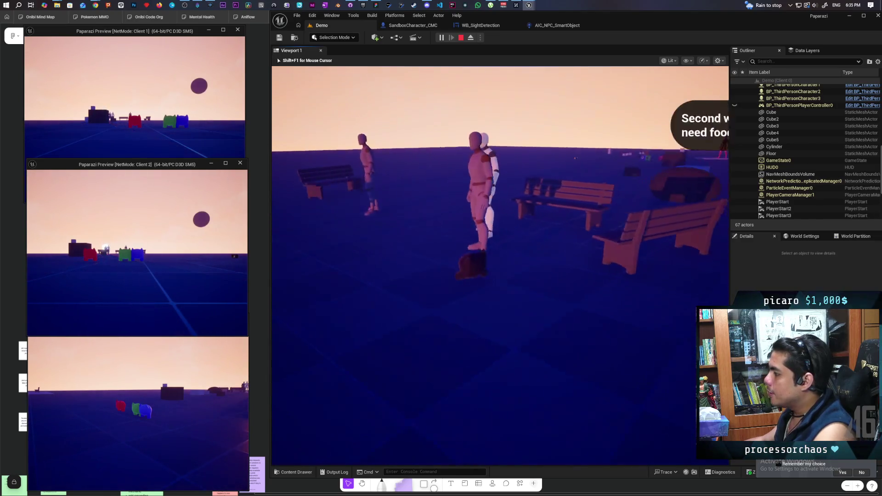
key(w)
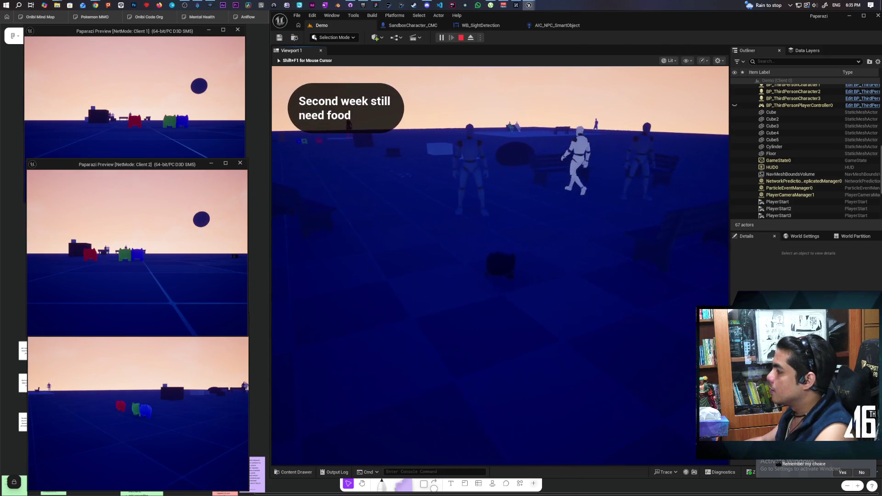
key(Escape)
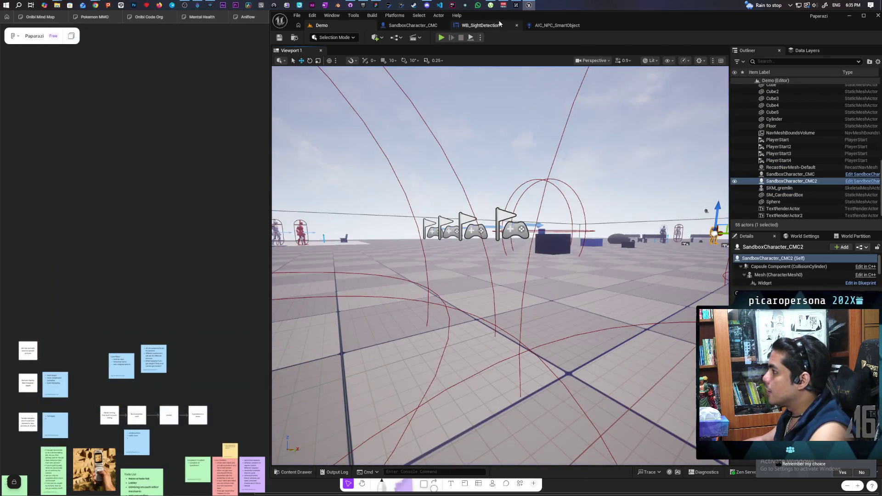
Switch from WB_SightDetection to the AIC_NPC_SmartObject EventGraph and zoom out over all nodes.
click(480, 26)
click(557, 25)
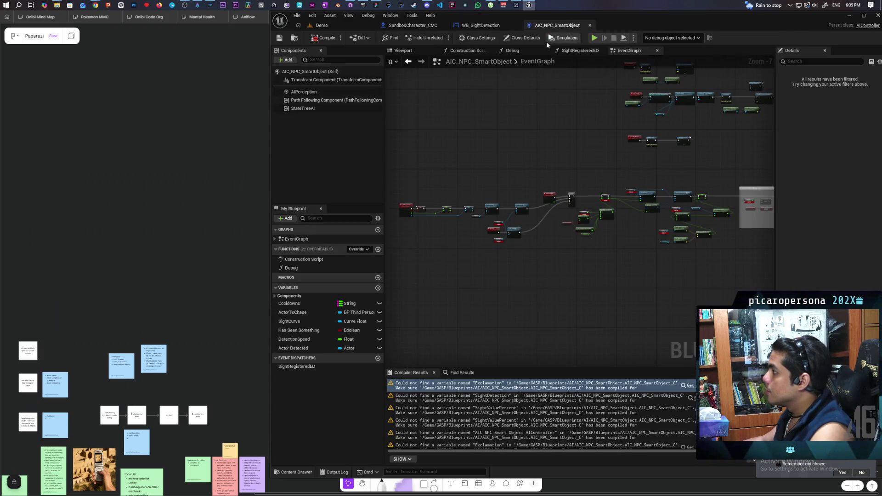
scroll(537, 145, up, 7)
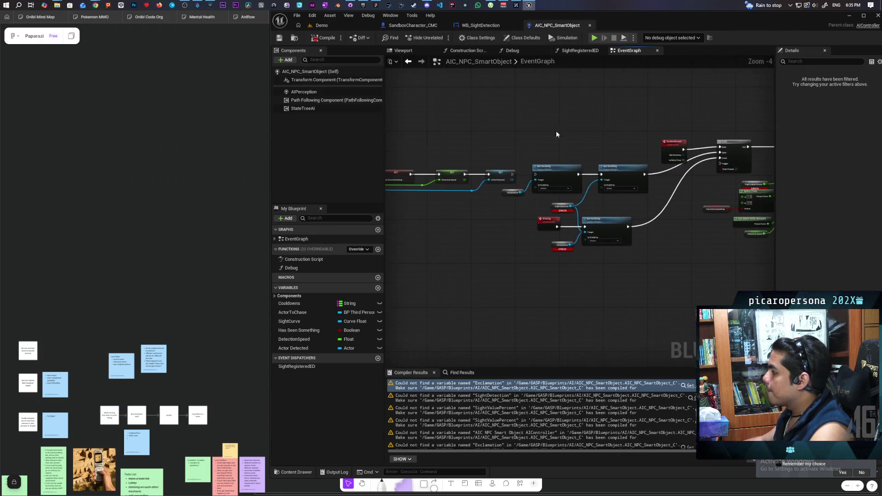
drag(507, 140, 483, 60)
scroll(573, 98, down, 2)
mouse_move(573, 98)
mouse_down()
mouse_move(489, 138)
mouse_move(640, 134)
mouse_move(521, 127)
mouse_up()
scroll(565, 132, down, 5)
scroll(517, 122, down, 3)
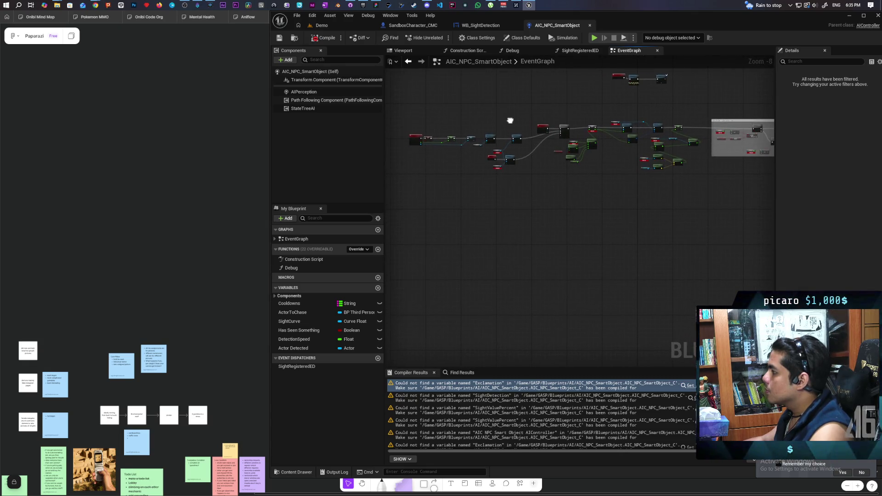
scroll(503, 121, down, 1)
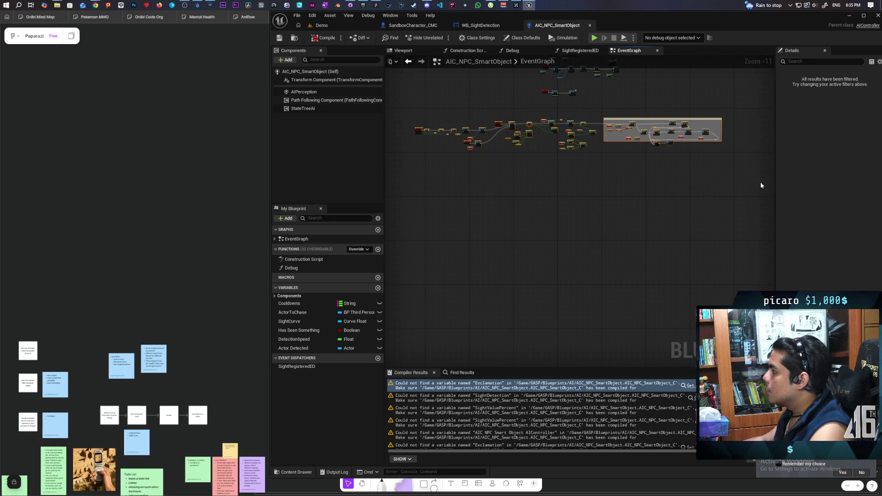
Compile the NPC controller blueprint and start a playtest of the Demo level.
click(329, 39)
click(343, 27)
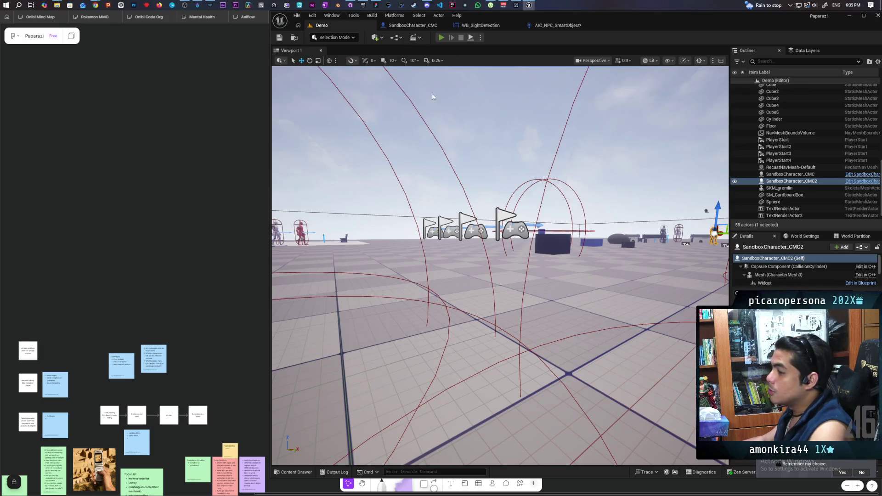
key(alt+p)
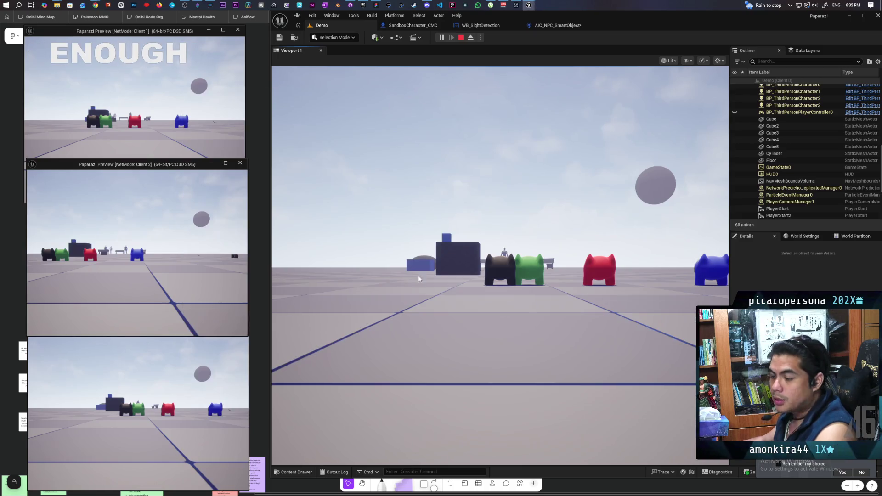
click(499, 266)
Walk the character past the benches to the blue NPC and food sign, then end the playtest.
key(w)
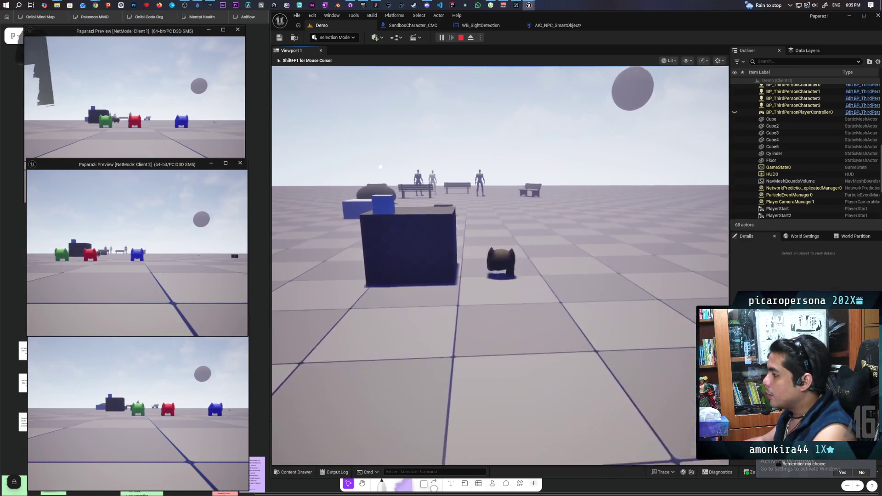
key(w)
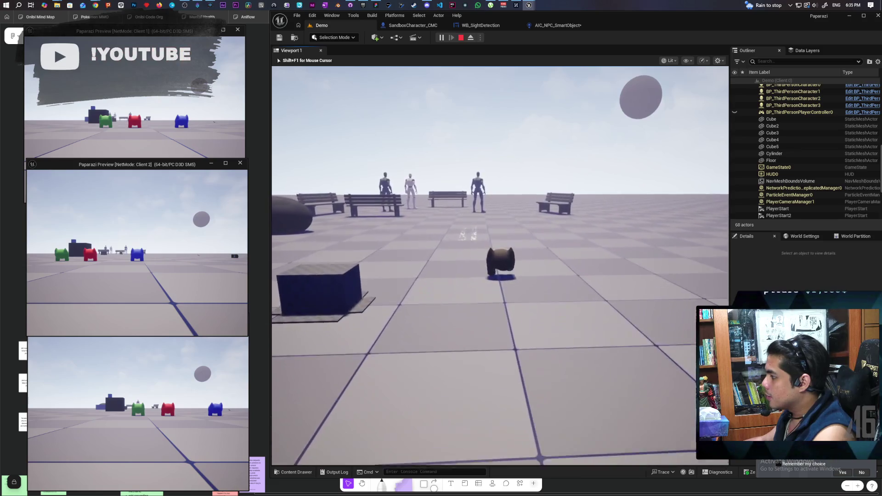
key(w)
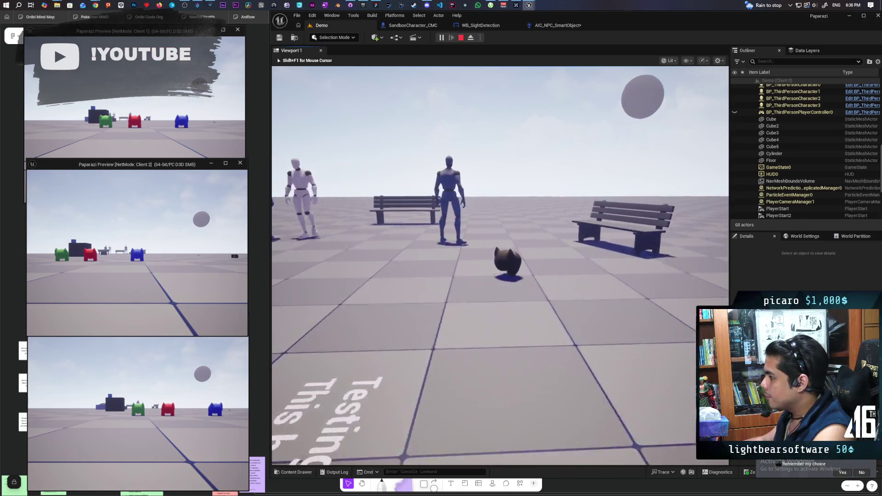
key(w)
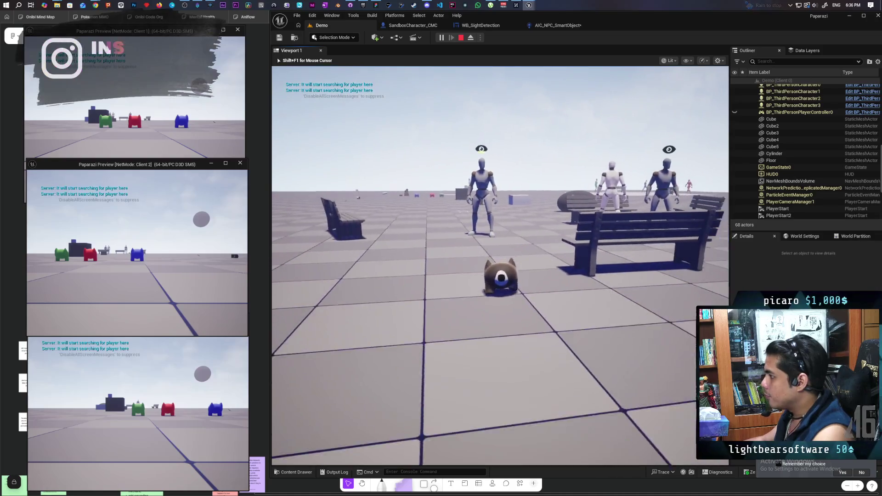
key(w)
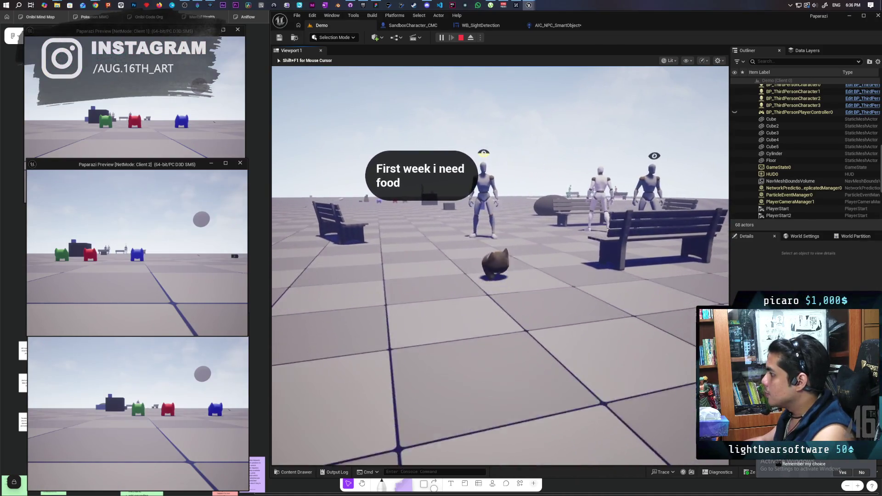
key(w)
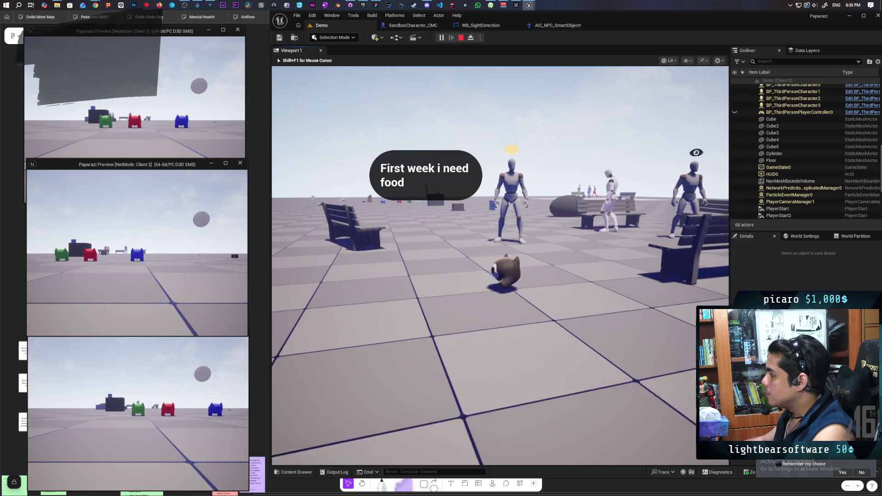
key(w)
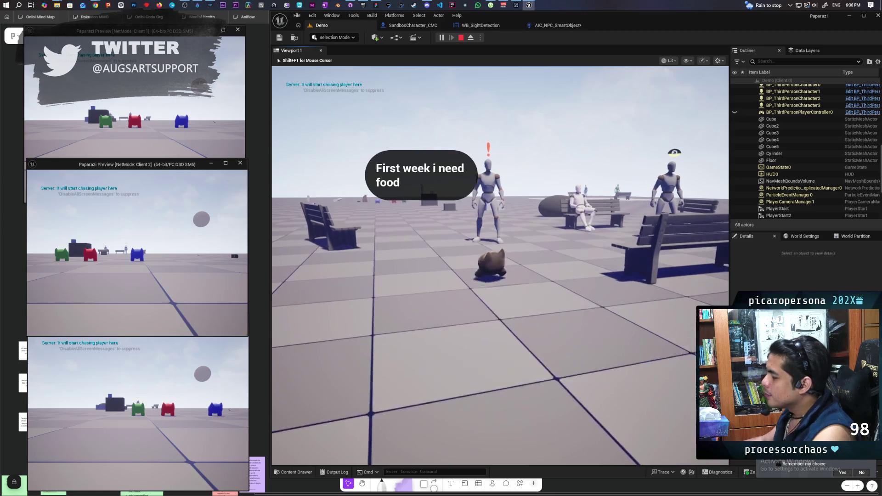
key(w)
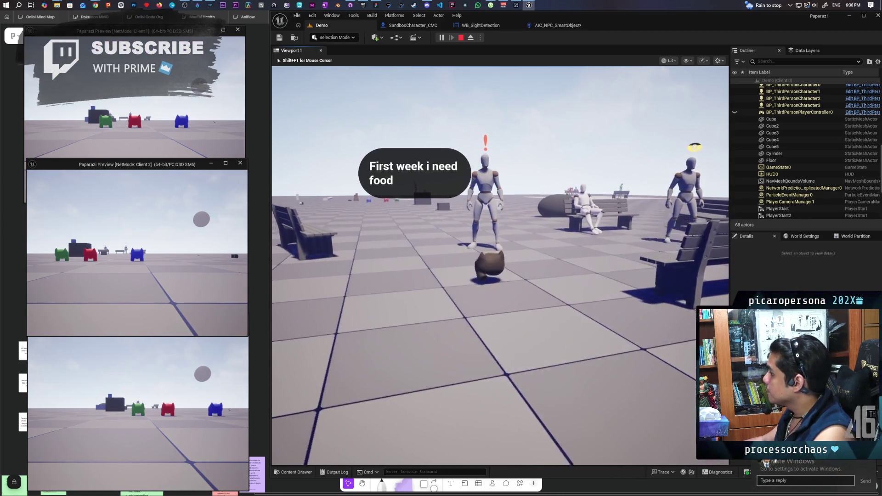
key(w)
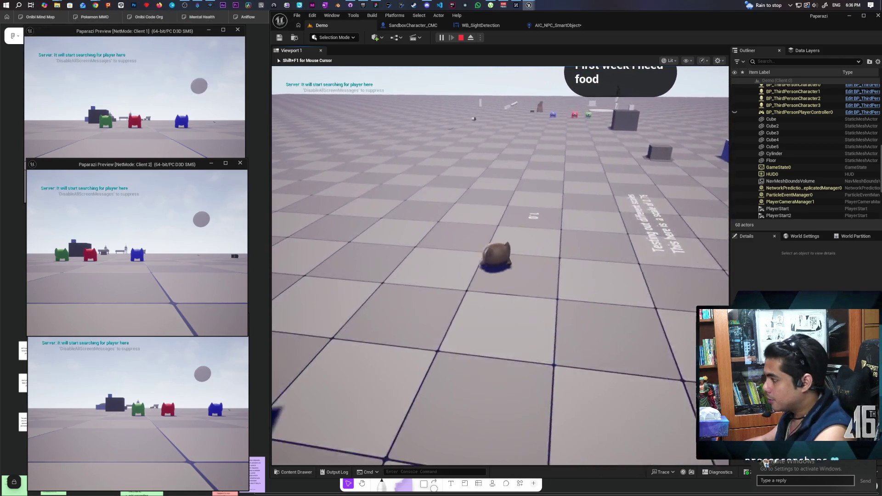
key(w)
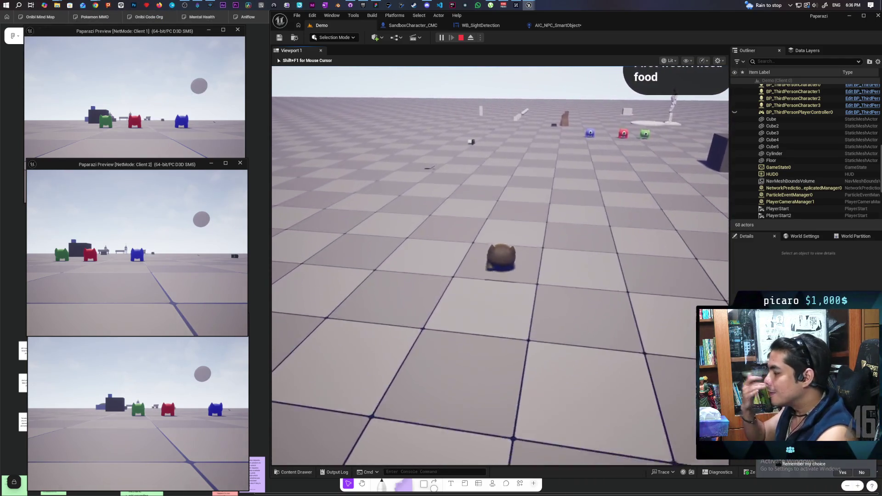
key(w)
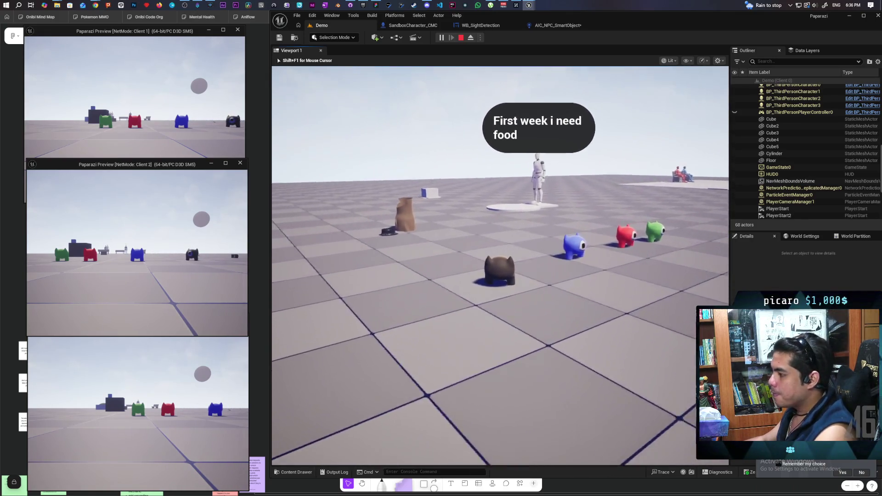
key(w)
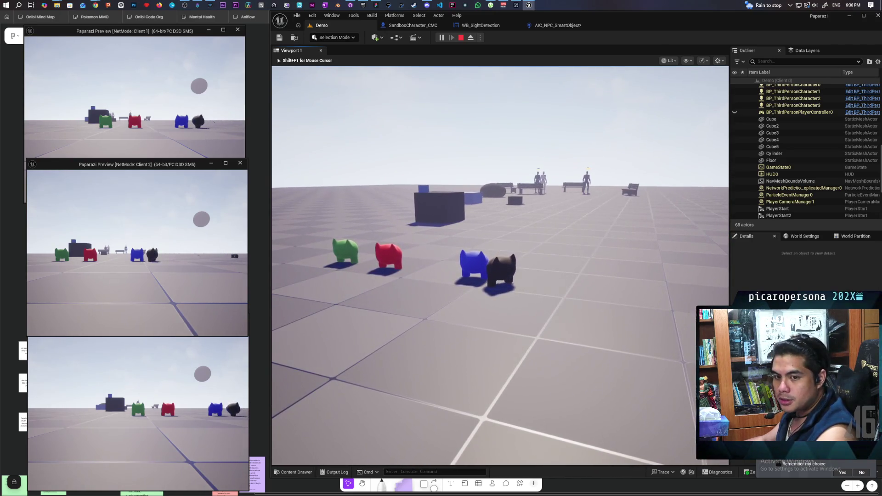
key(s)
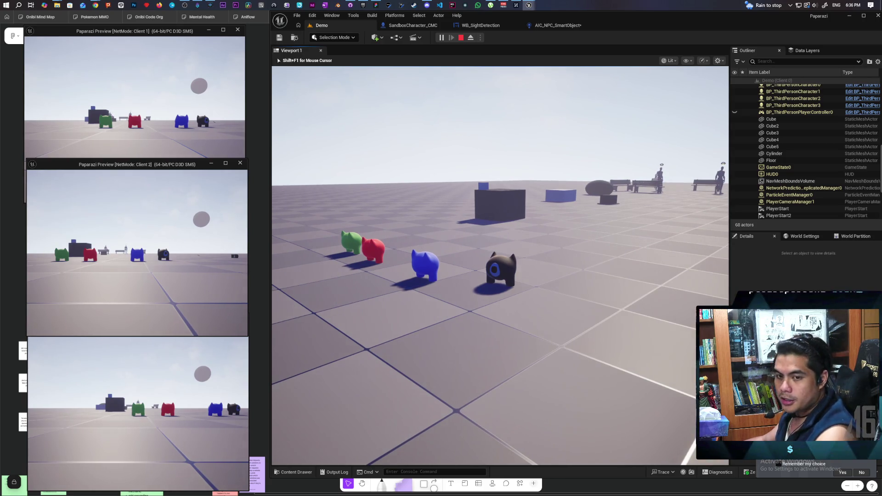
key(Escape)
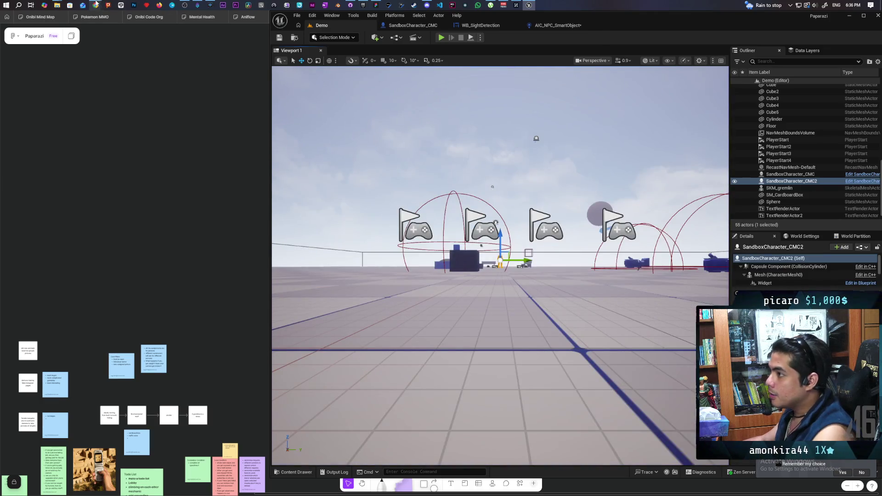
mouse_move(95, 3)
click(144, 45)
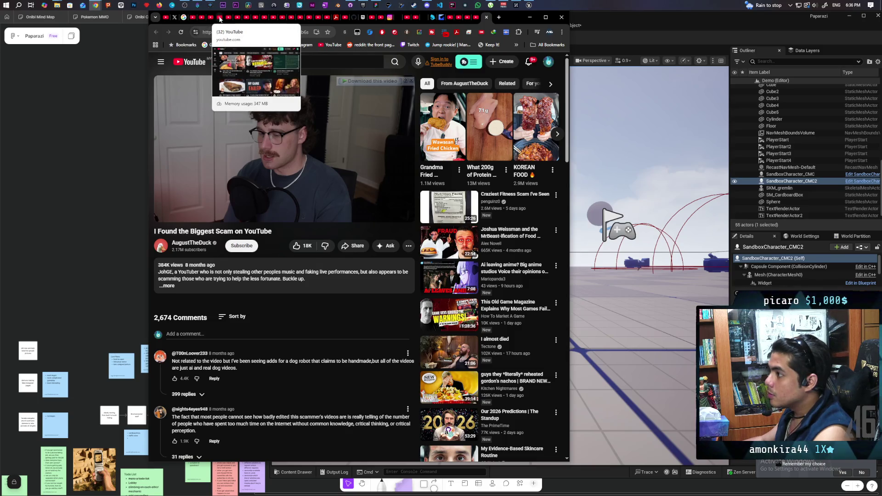
Search YouTube for 'gordon' and open the first result video.
click(221, 19)
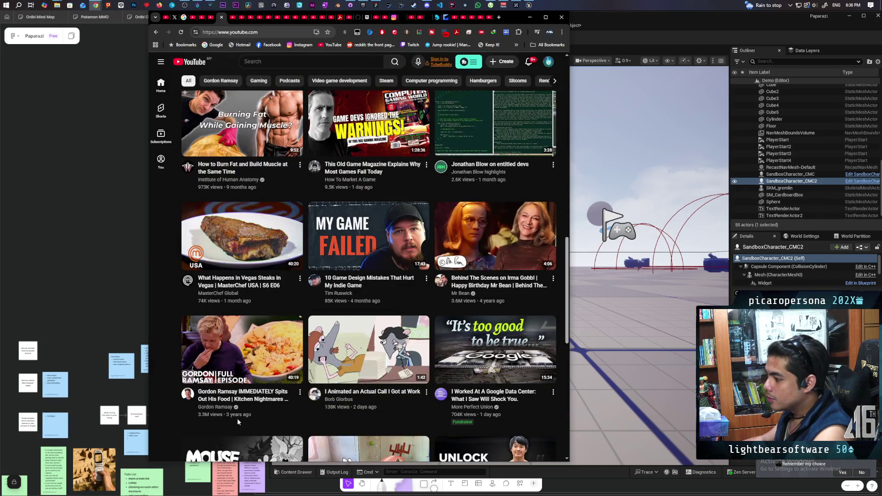
mouse_move(337, 393)
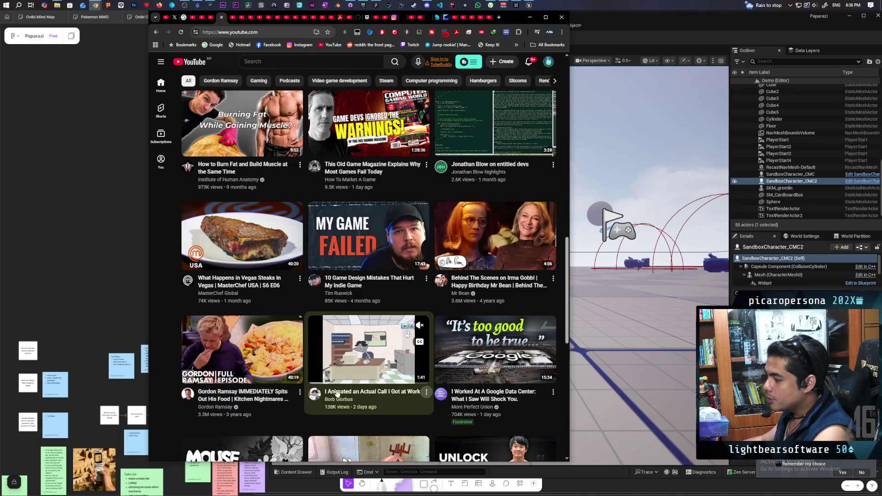
mouse_move(248, 96)
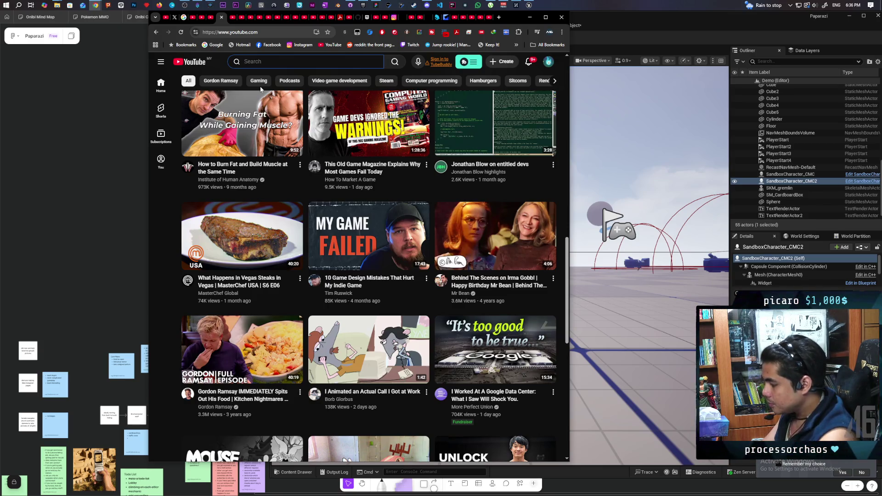
text(gordon)
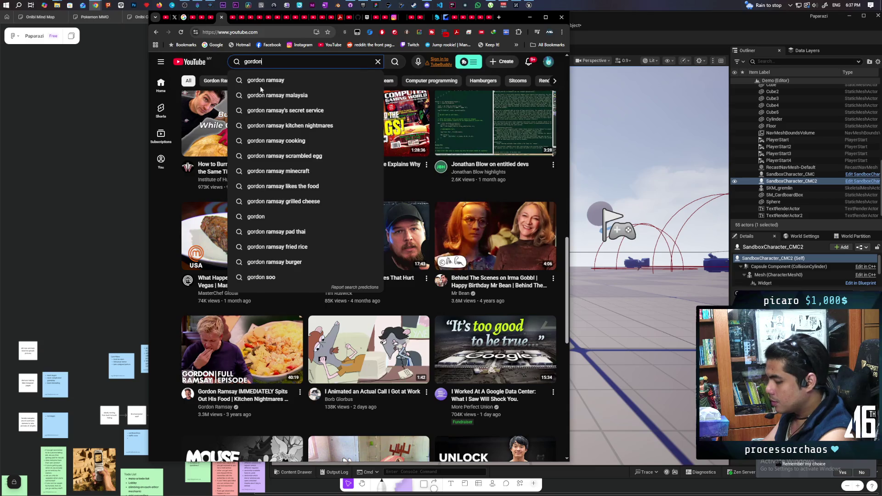
key(Return)
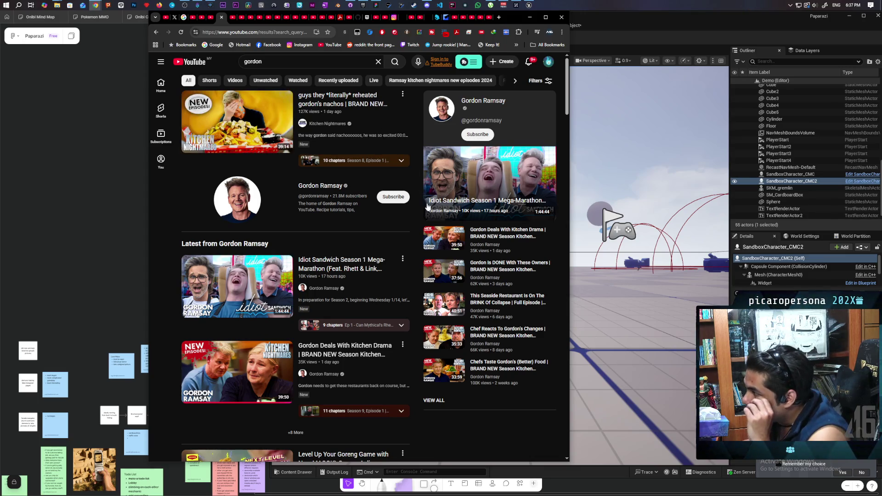
click(314, 147)
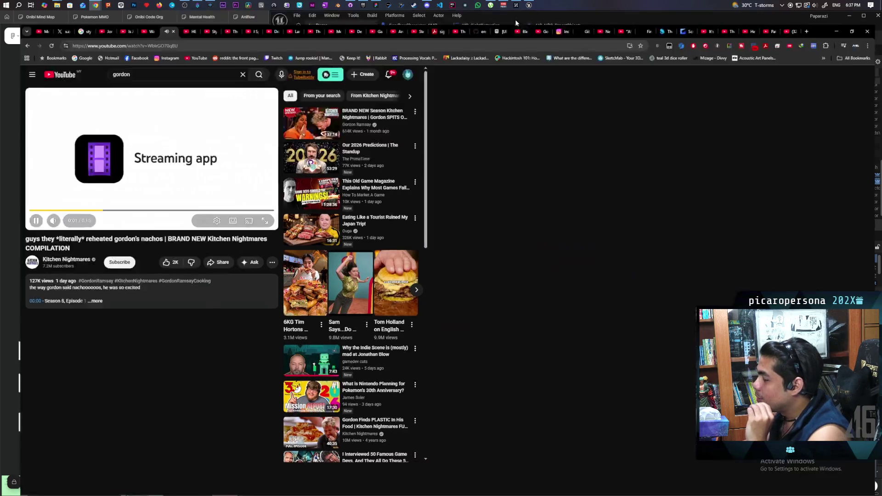
Maximize and reload the browser, skip back slightly in the Kitchen Nightmares video, then pause it.
double_click(515, 19)
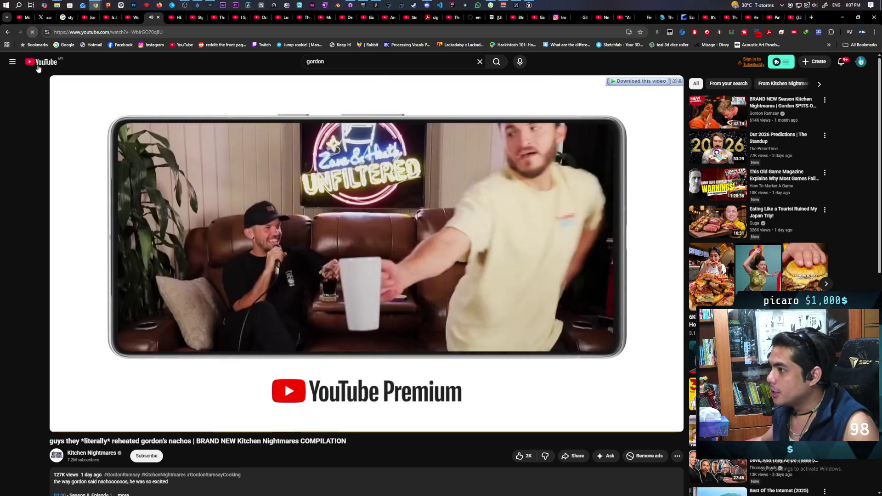
key(F5)
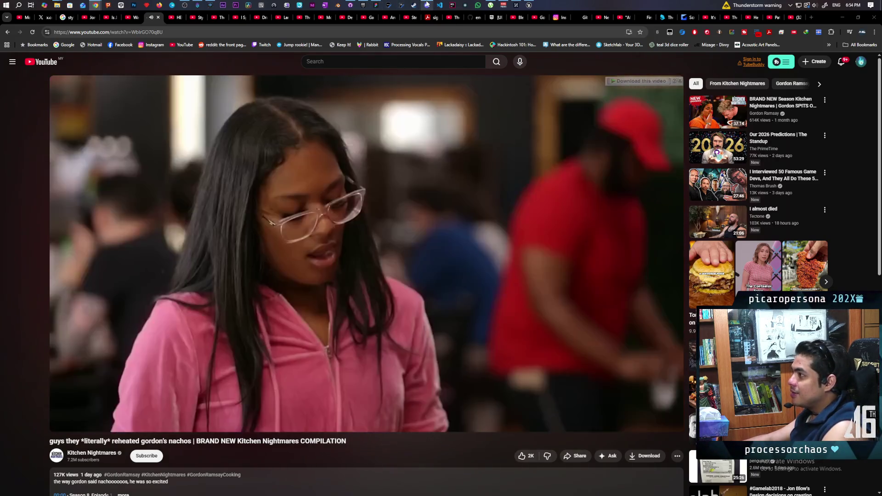
mouse_move(428, 5)
mouse_move(421, 26)
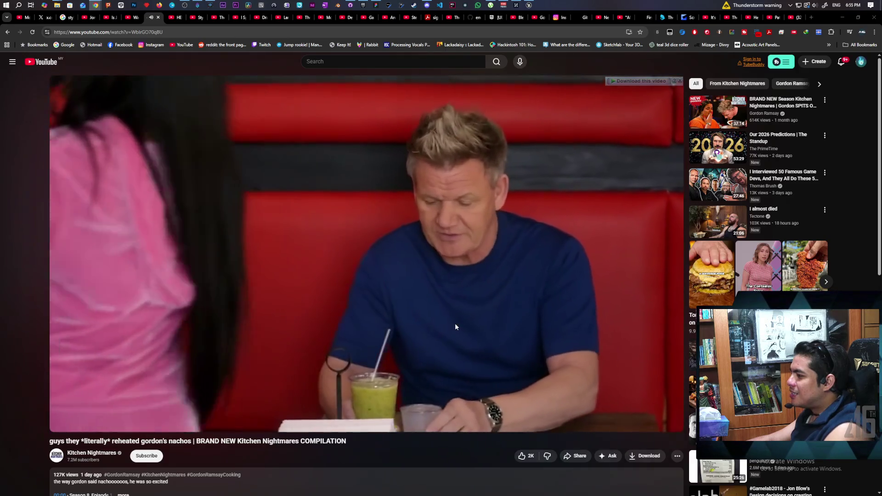
key(Left)
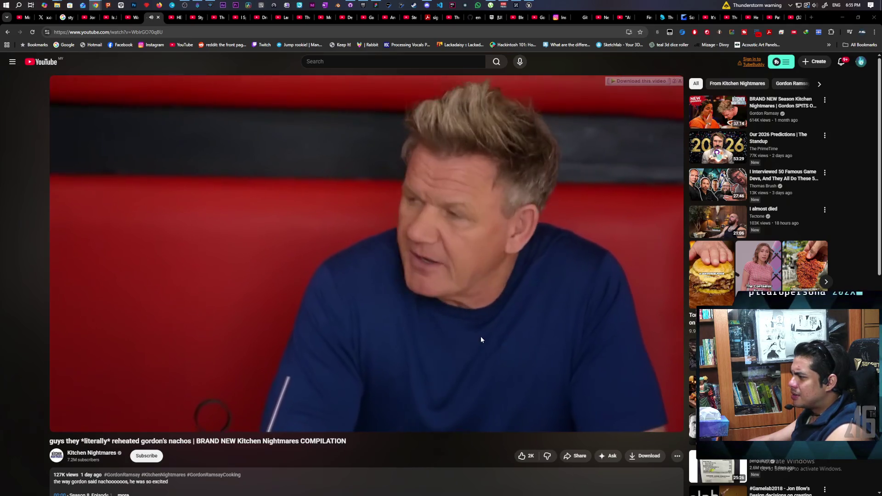
mouse_move(480, 339)
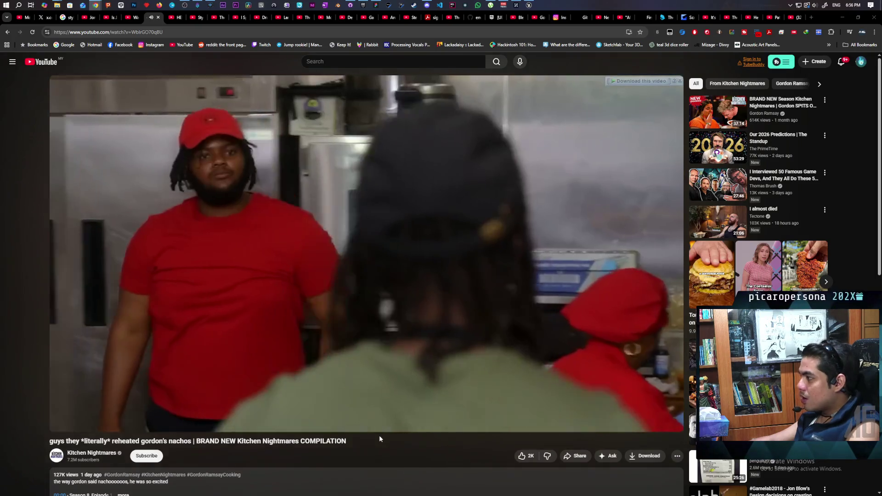
mouse_move(377, 427)
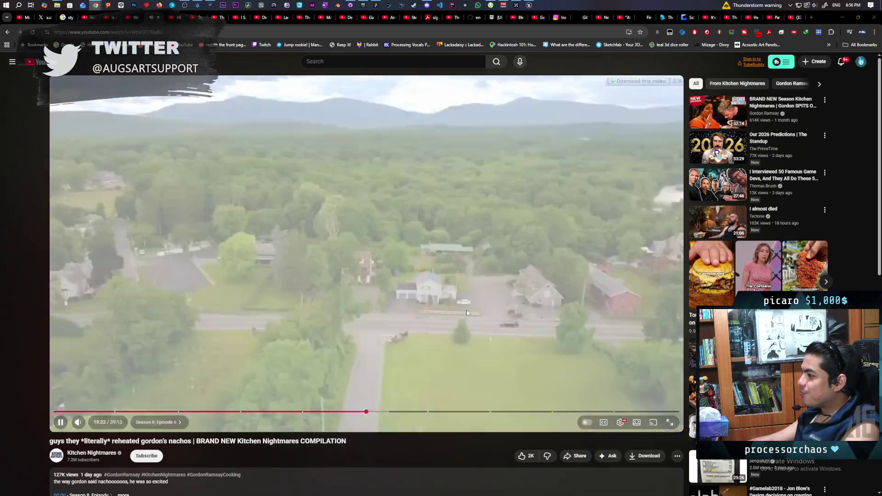
click(580, 257)
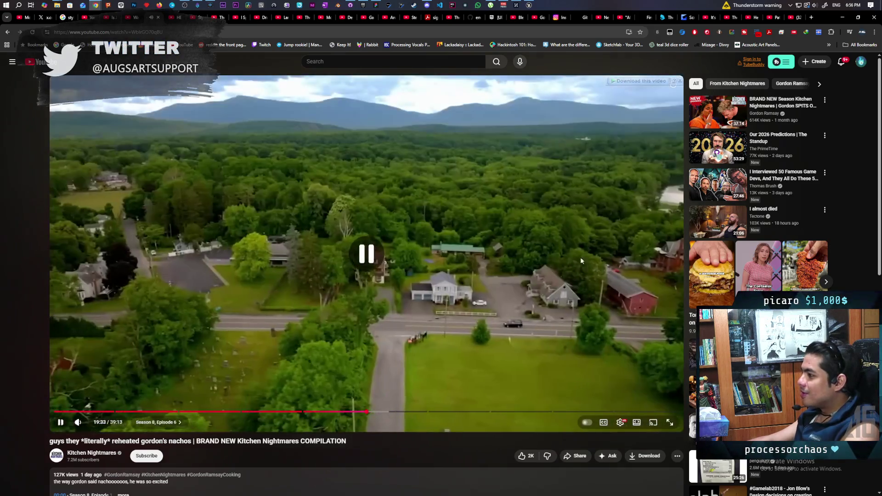
Return to Unreal and bring the full WB_SightDetection event graph into view.
key(alt+Tab)
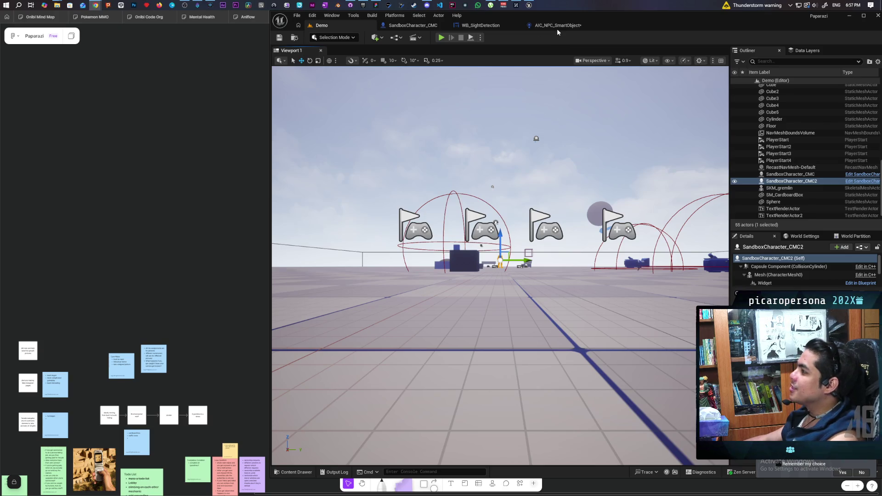
click(542, 25)
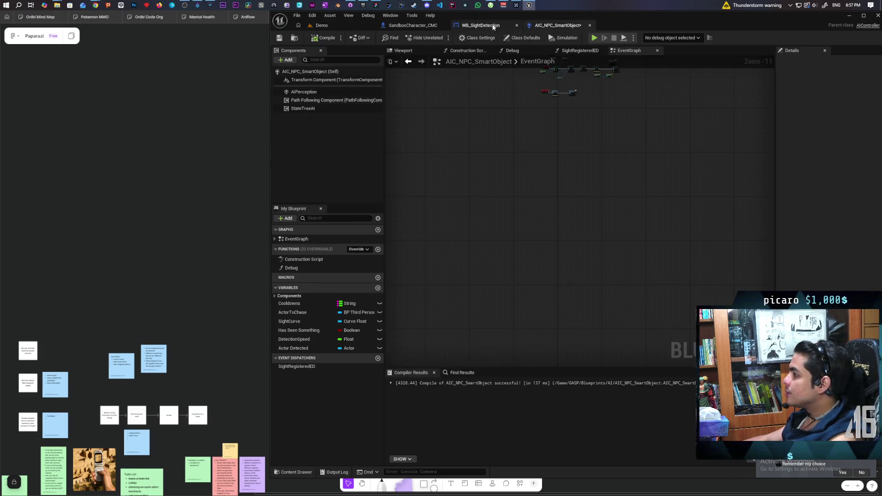
click(493, 26)
scroll(570, 202, down, 3)
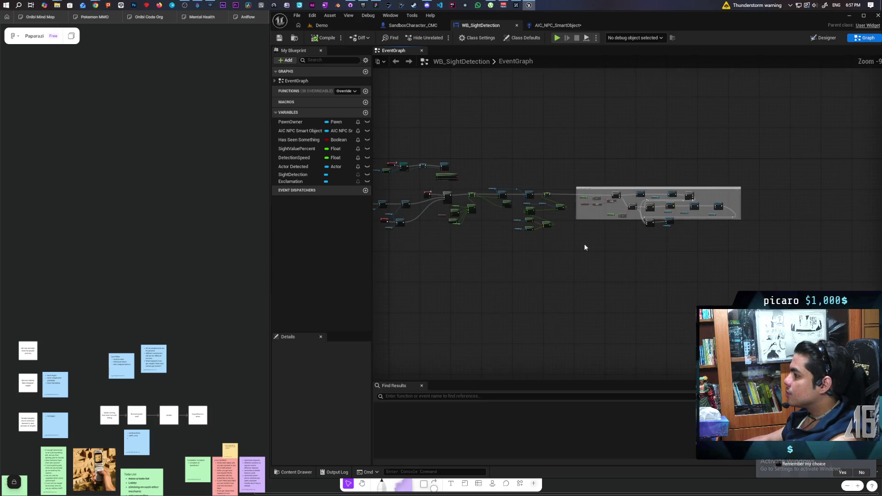
drag(585, 247, 607, 249)
scroll(511, 190, up, 4)
Move the top row of nodes upward and select the lower sight-detection node network.
drag(440, 149, 663, 200)
drag(611, 192, 610, 161)
scroll(597, 180, down, 3)
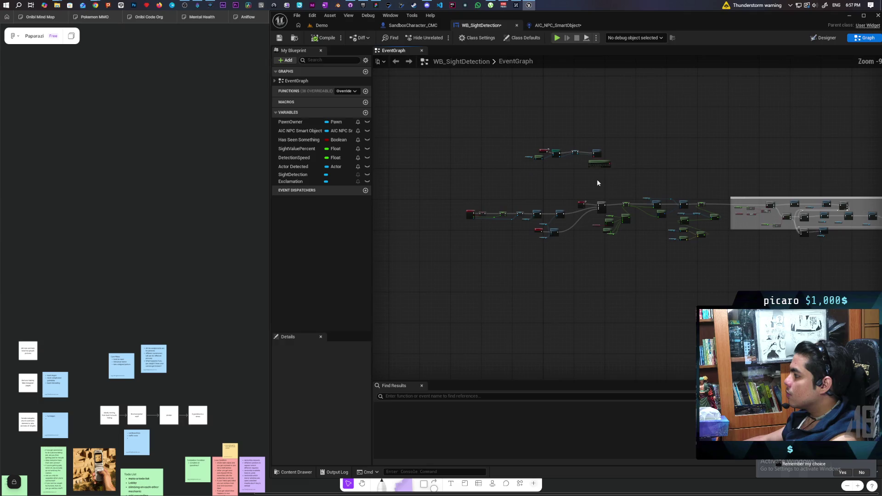
mouse_move(448, 182)
mouse_down()
mouse_move(880, 270)
mouse_move(789, 274)
mouse_up()
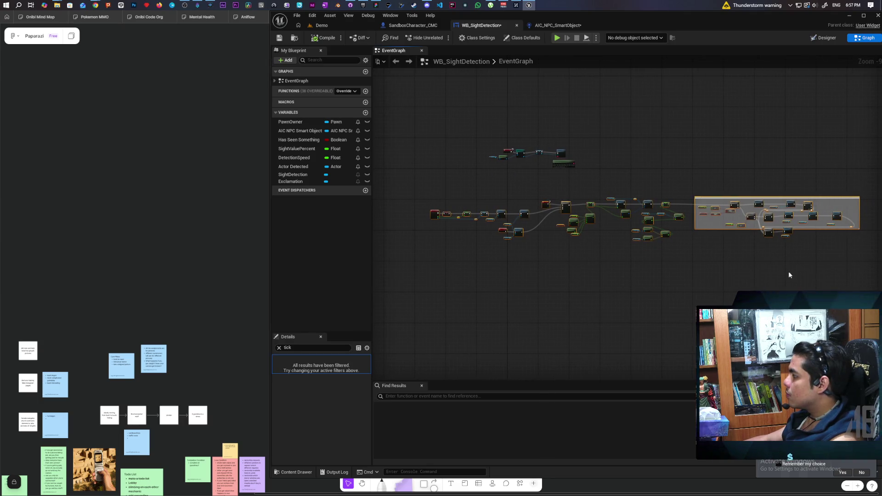
Paste the sight-detection nodes into AIC_NPC_SmartObject, keeping 'Do Nothing' for self references.
click(546, 27)
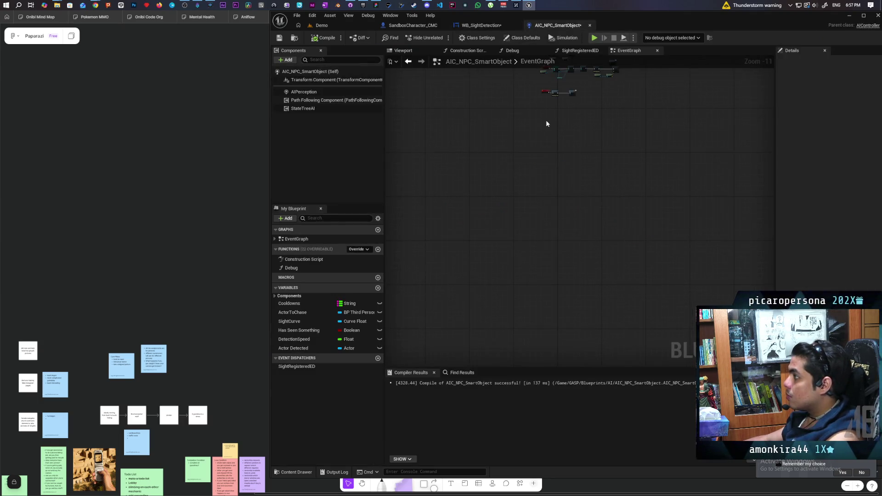
key(ctrl+v)
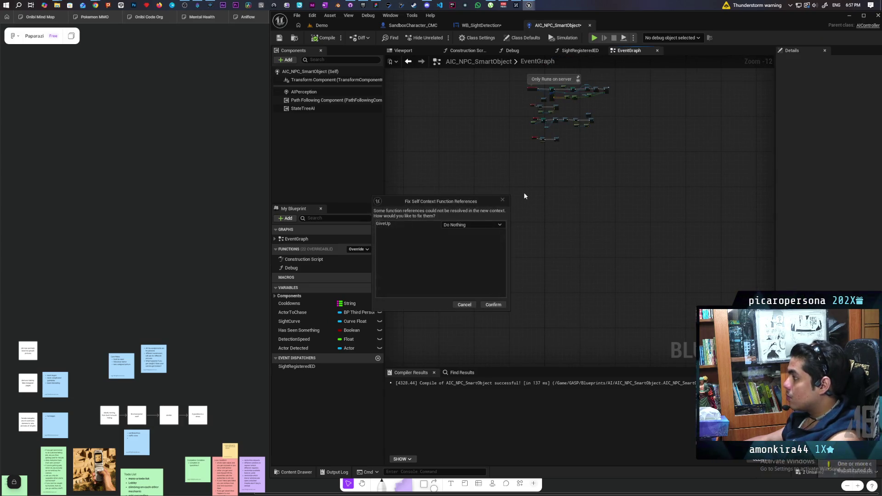
click(493, 305)
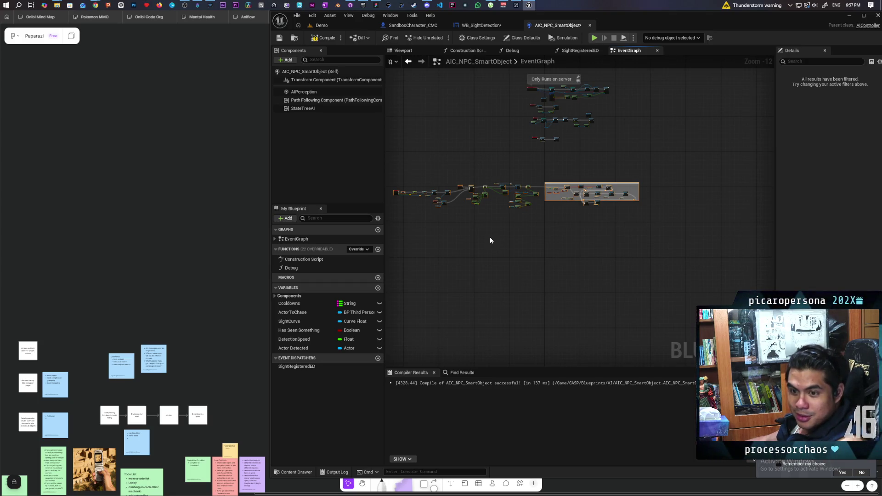
scroll(537, 229, up, 7)
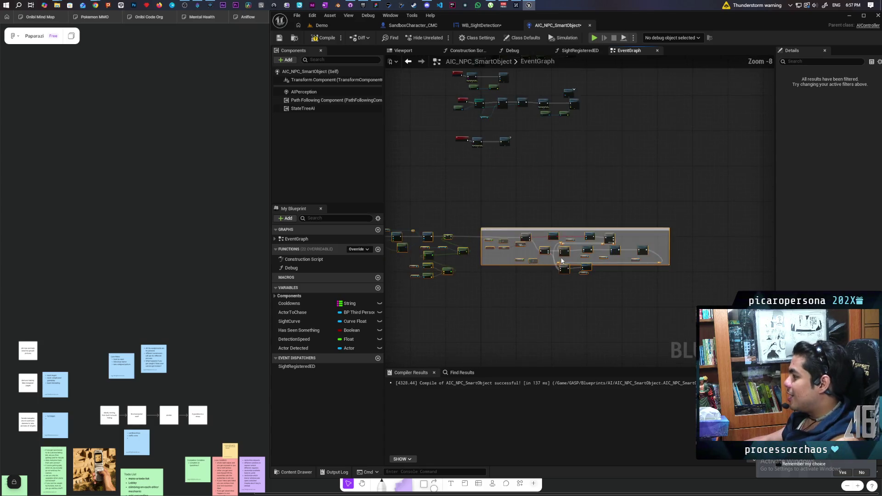
scroll(551, 243, up, 4)
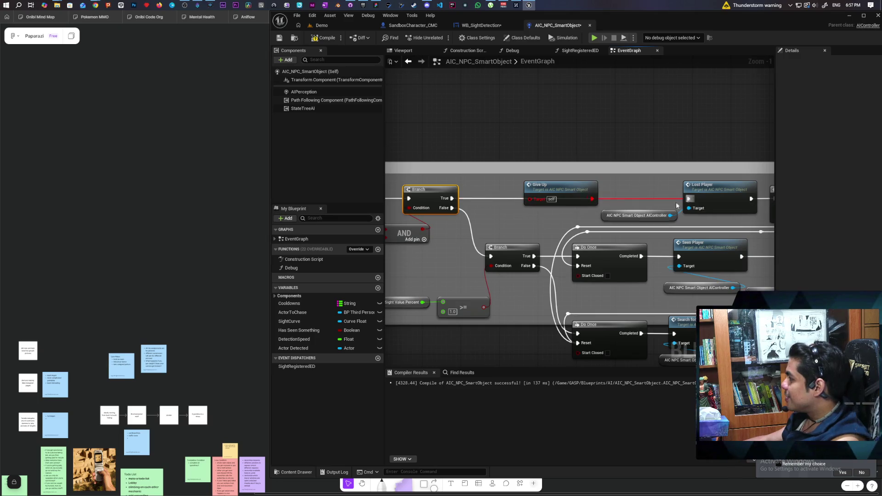
scroll(558, 217, down, 4)
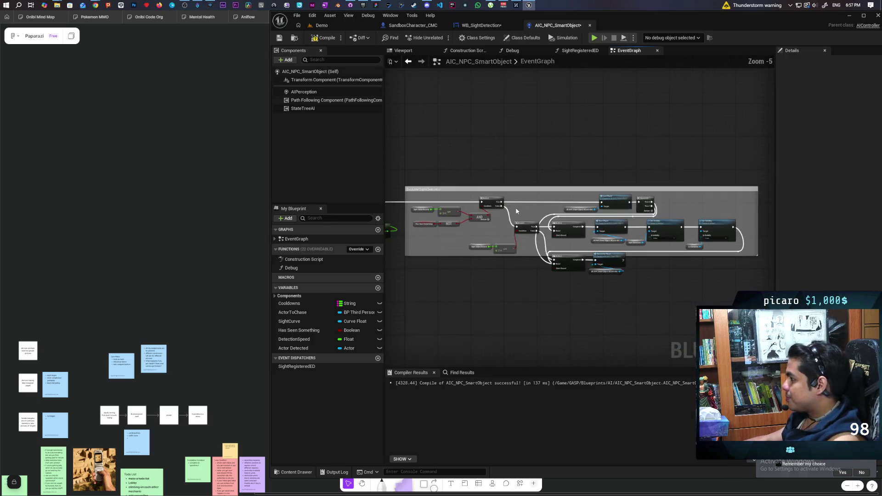
scroll(635, 267, up, 4)
scroll(605, 277, down, 4)
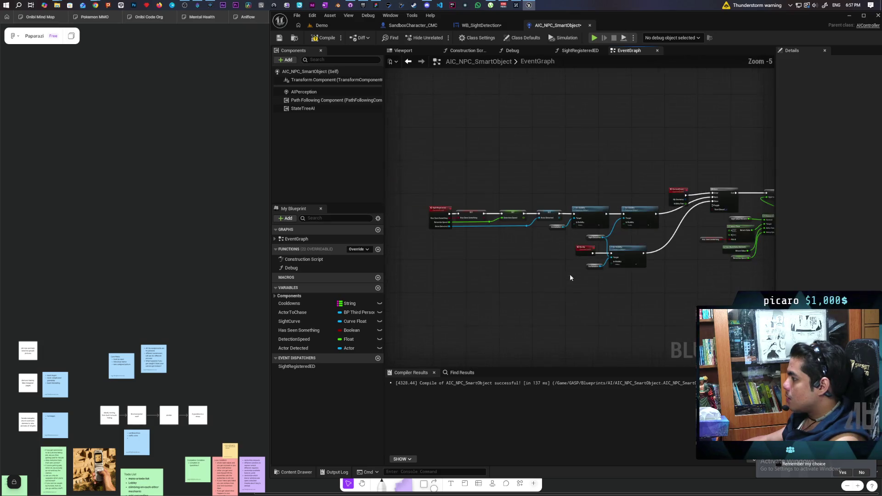
scroll(560, 294, up, 3)
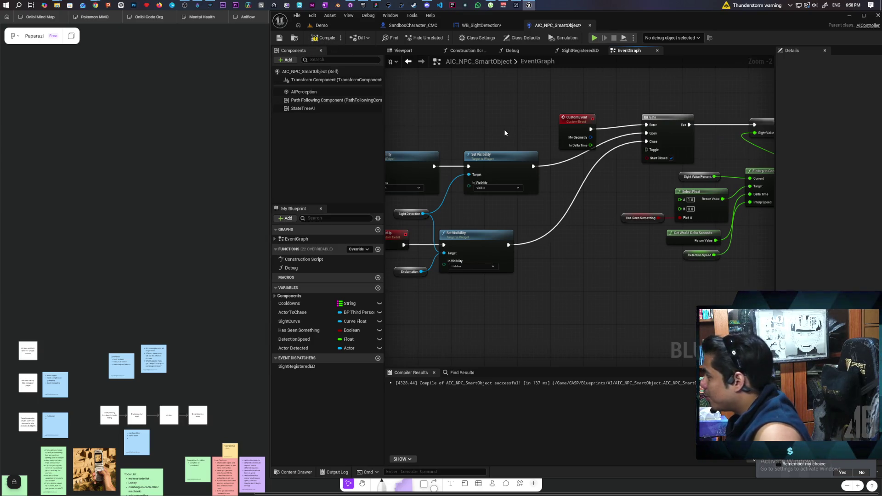
scroll(504, 128, down, 4)
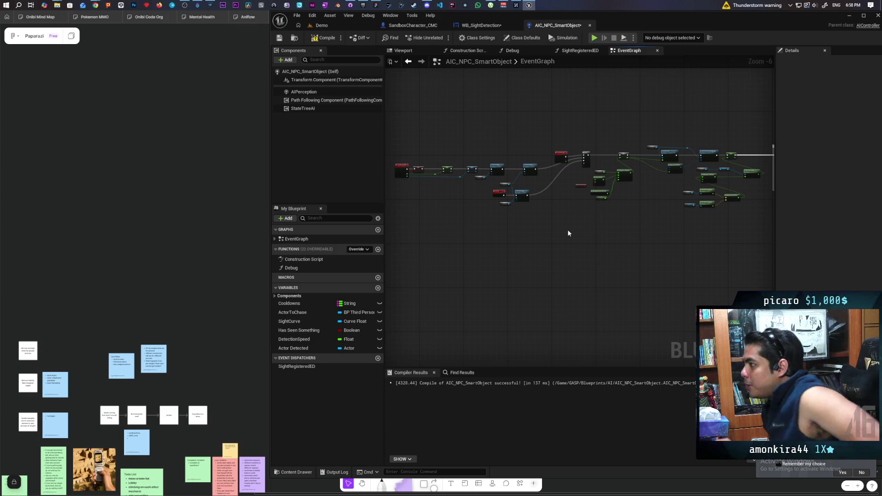
click(481, 25)
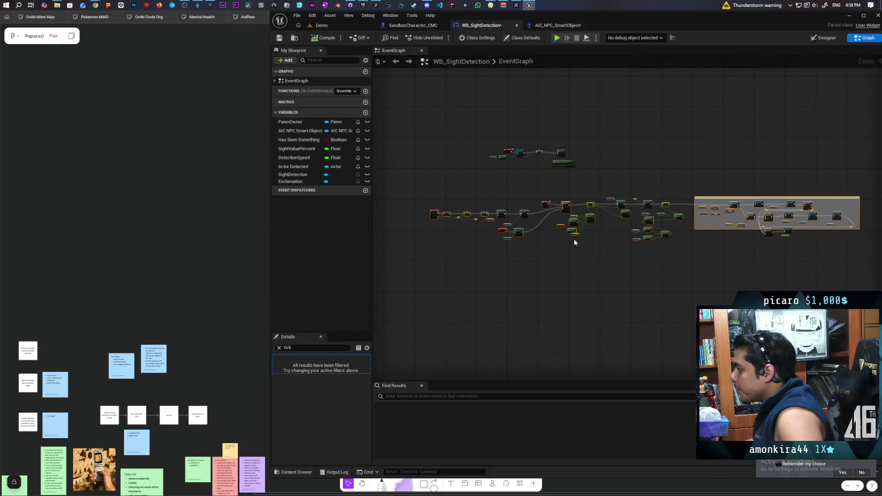
scroll(575, 239, up, 4)
mouse_move(537, 219)
mouse_down()
mouse_move(639, 277)
mouse_move(552, 307)
mouse_up()
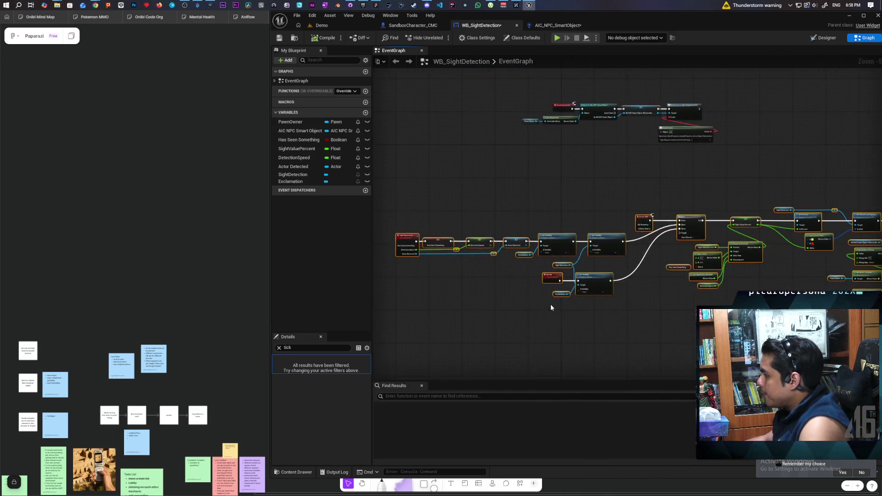
scroll(551, 305, up, 3)
drag(686, 316, 597, 248)
mouse_move(650, 315)
mouse_down()
mouse_move(796, 321)
mouse_move(686, 319)
mouse_move(551, 232)
mouse_up()
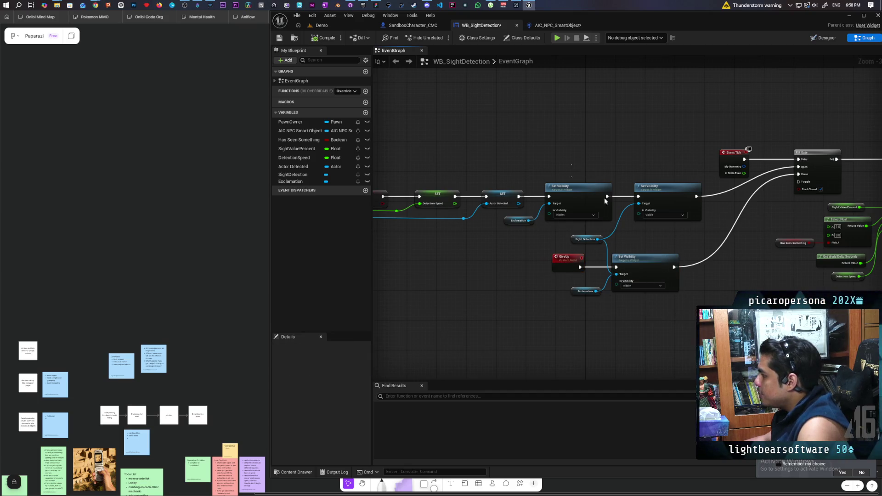
mouse_move(768, 275)
mouse_down()
mouse_move(508, 321)
mouse_move(474, 283)
mouse_up()
mouse_move(449, 141)
mouse_down()
mouse_move(471, 218)
mouse_move(409, 232)
mouse_up()
click(557, 26)
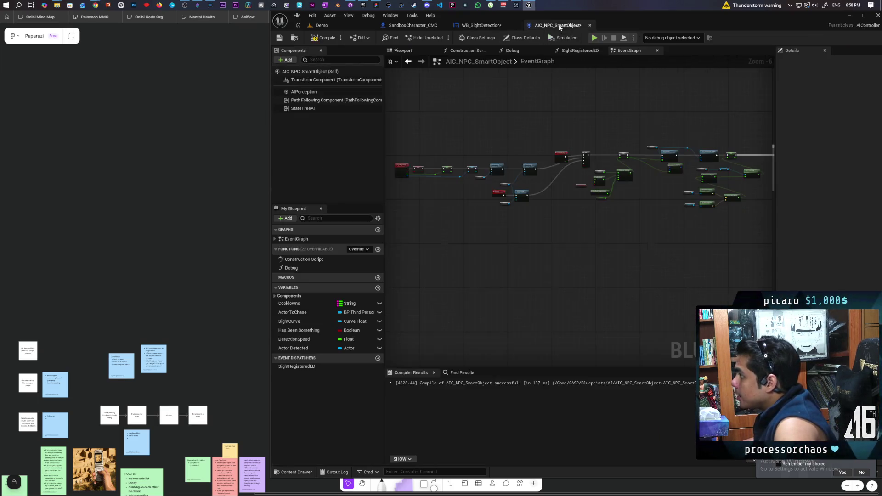
mouse_move(484, 150)
mouse_down()
mouse_move(481, 199)
mouse_move(429, 187)
mouse_move(431, 156)
mouse_move(418, 157)
mouse_up()
scroll(494, 170, up, 2)
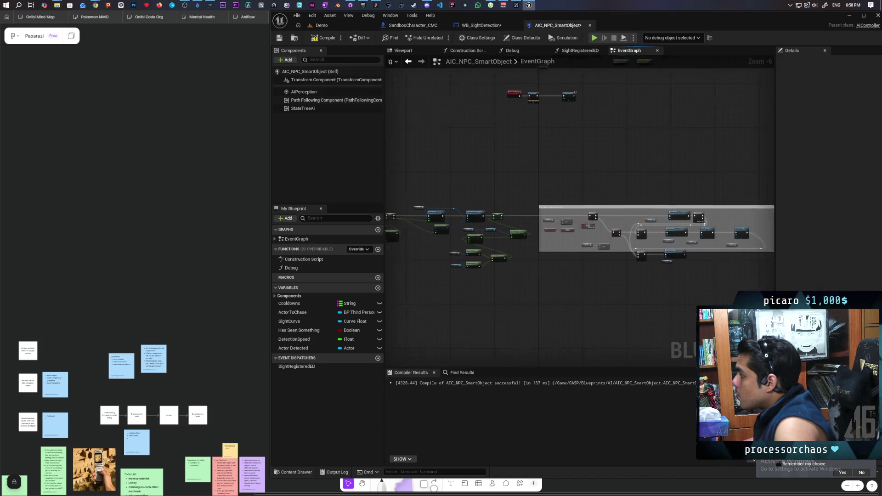
scroll(604, 154, up, 3)
drag(532, 164, 613, 143)
Replace the pasted CustomEvent with an Event Tick node wired into the Gate's Enter pin.
click(526, 198)
key(Delete)
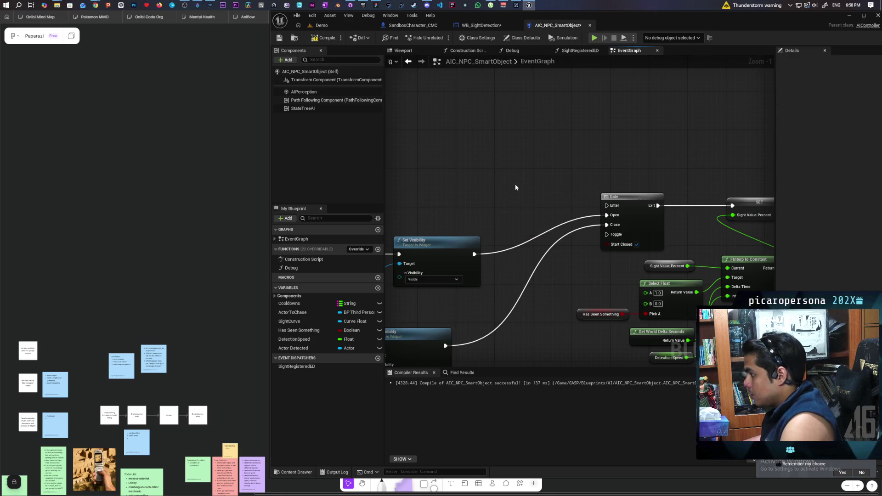
right_click(513, 185)
text(tick)
key(Return)
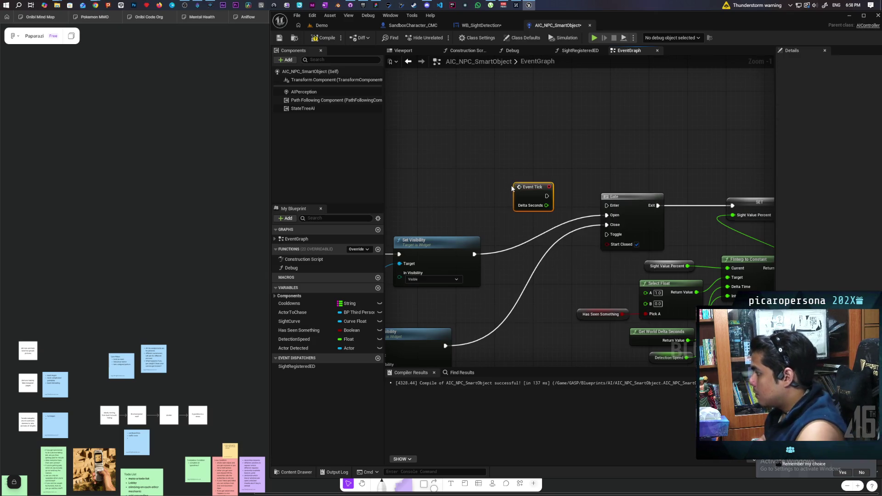
drag(547, 196, 607, 205)
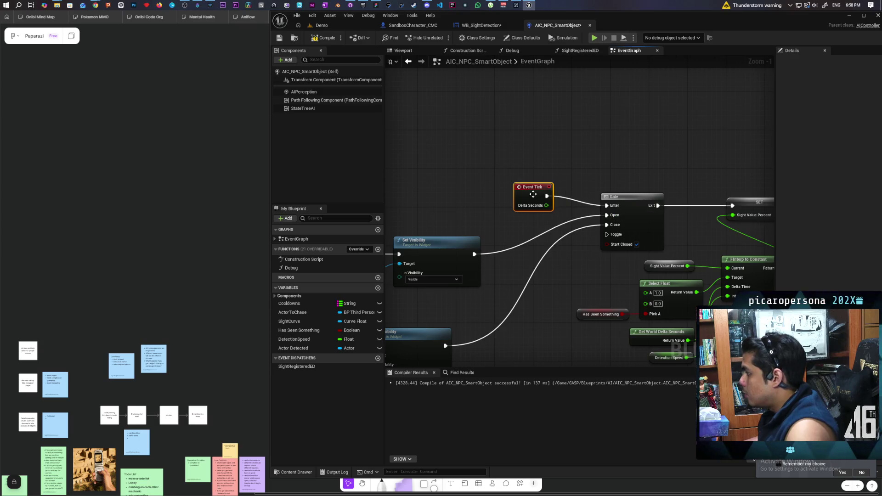
drag(531, 195, 522, 204)
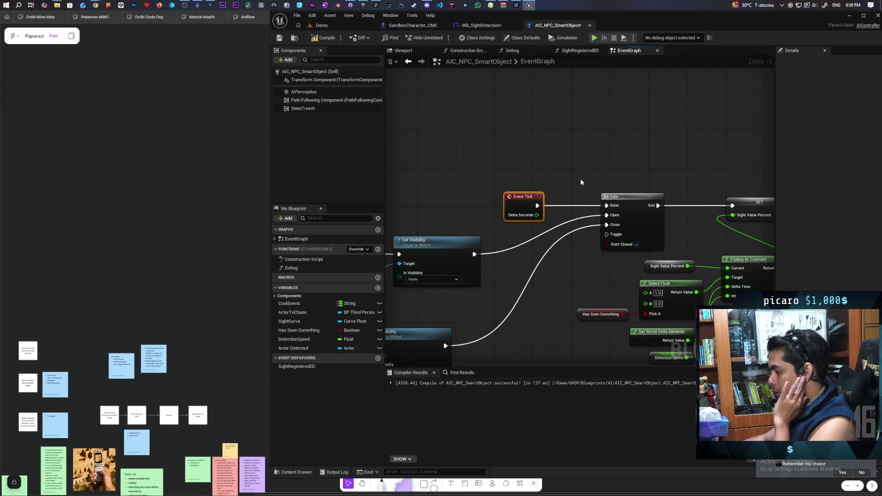
Review the progress bar update nodes, the DetectionSpeed variable and the SightRegistered event.
scroll(583, 174, down, 3)
scroll(528, 162, up, 2)
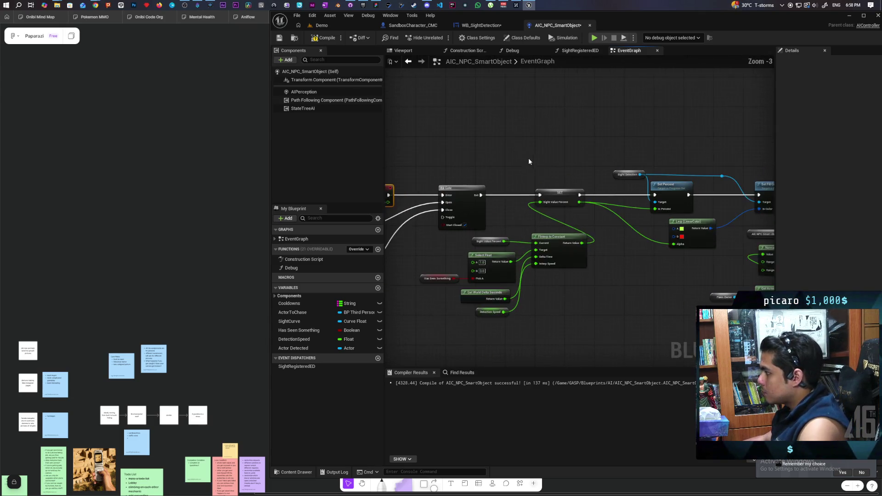
drag(529, 161, 492, 207)
click(558, 166)
mouse_move(586, 188)
mouse_down()
mouse_move(712, 169)
mouse_move(633, 217)
mouse_up()
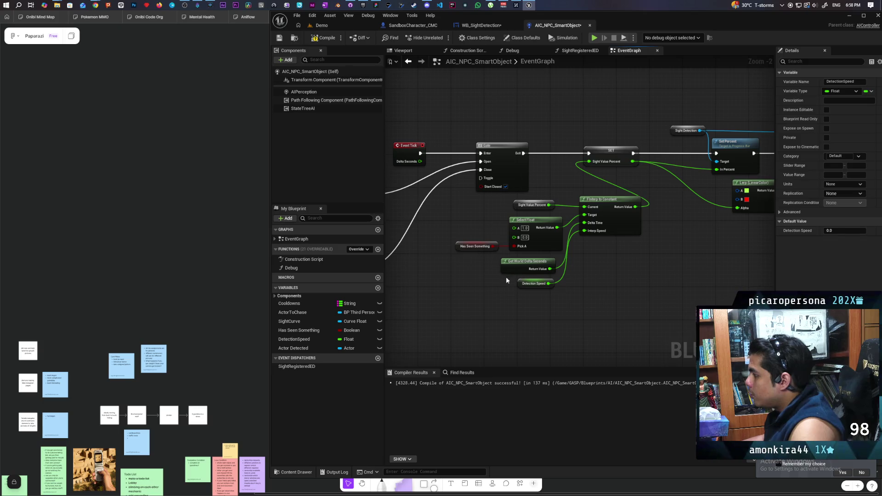
click(510, 311)
scroll(510, 310, down, 3)
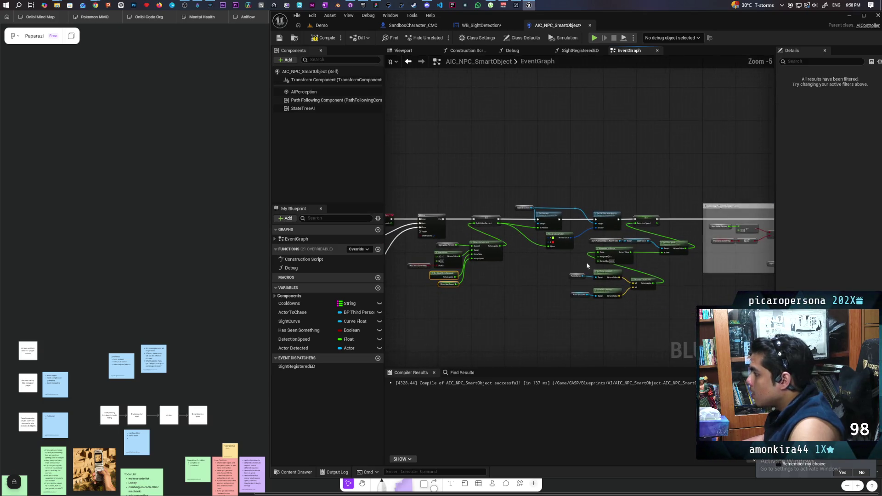
scroll(644, 209, up, 2)
drag(679, 208, 690, 206)
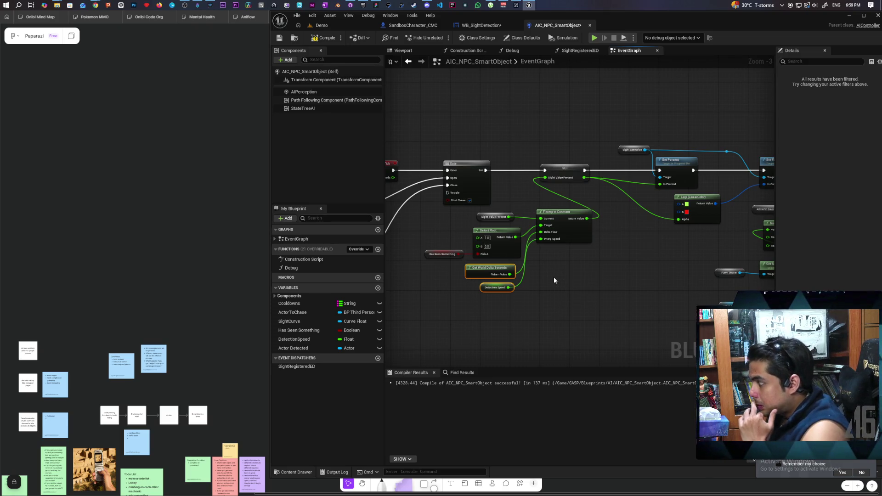
scroll(554, 277, up, 2)
mouse_move(550, 266)
mouse_down()
mouse_move(642, 303)
mouse_move(825, 260)
mouse_move(628, 264)
mouse_move(702, 265)
mouse_up()
mouse_move(474, 170)
mouse_down()
mouse_move(609, 263)
mouse_move(715, 263)
mouse_up()
click(640, 283)
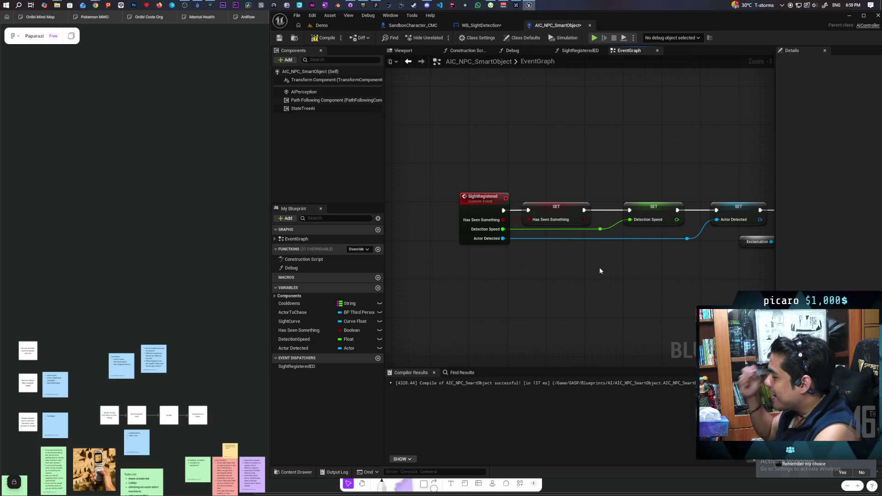
Create the missing SightValuePercent variable from the Sight Value Percent SET node.
mouse_move(646, 252)
mouse_down()
mouse_move(498, 270)
mouse_move(451, 257)
mouse_move(443, 271)
mouse_move(552, 296)
mouse_move(602, 278)
mouse_move(544, 242)
mouse_up()
scroll(575, 262, up, 1)
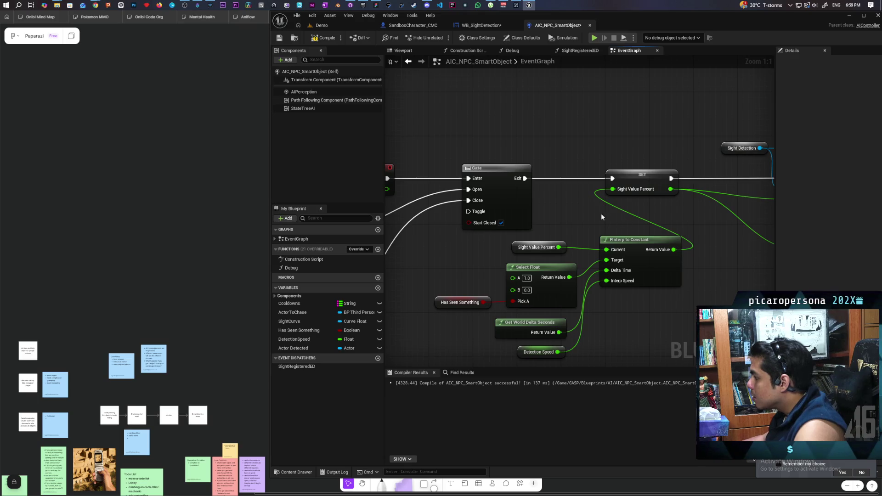
right_click(630, 175)
click(660, 189)
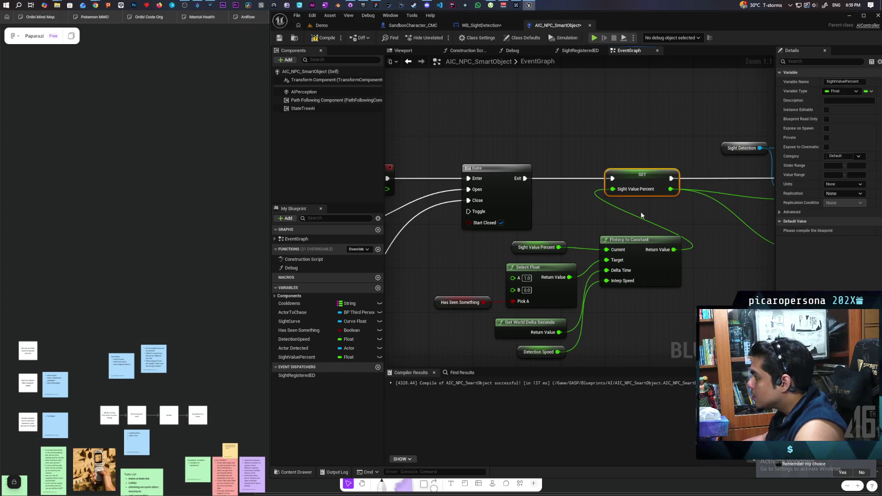
Replace the AIController reference nodes with a SightCurve getter wired into Get Float Value.
drag(566, 252, 476, 233)
mouse_move(559, 187)
mouse_down()
mouse_move(607, 232)
mouse_move(565, 229)
mouse_up()
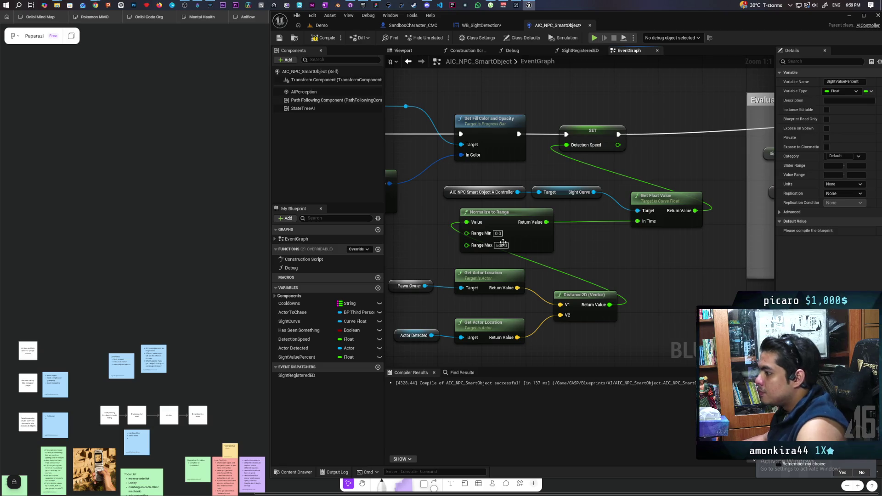
drag(285, 322, 639, 210)
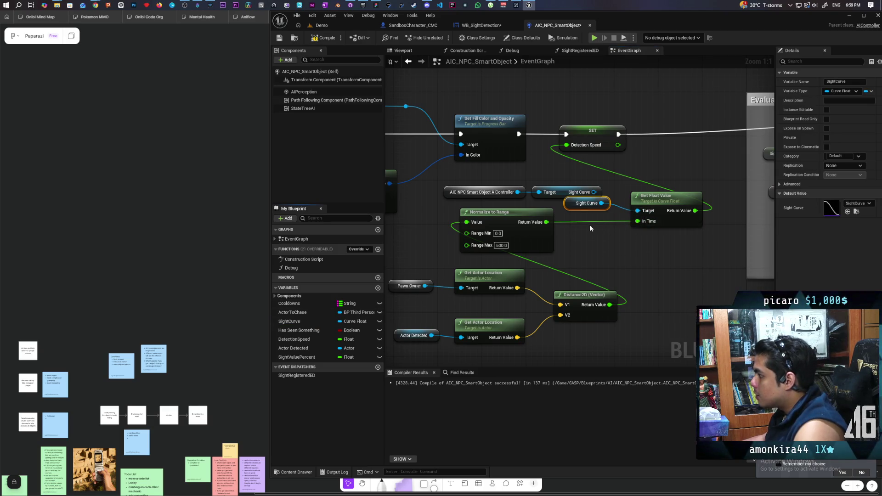
drag(561, 183, 440, 201)
key(Delete)
mouse_move(475, 293)
mouse_down()
mouse_move(539, 258)
mouse_move(501, 220)
mouse_move(479, 260)
mouse_up()
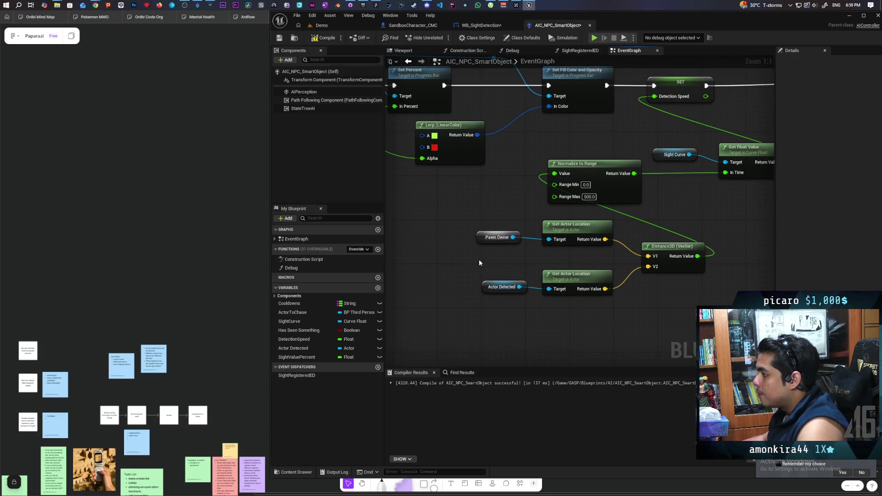
Add Get Controlled Pawn as the Get Actor Location target and delete the Pawn Owner node.
drag(480, 303, 531, 302)
right_click(454, 288)
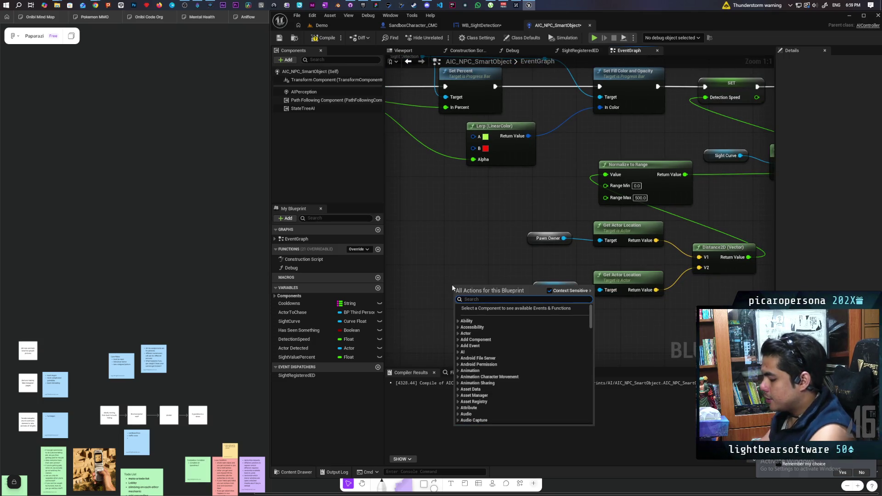
text(get control)
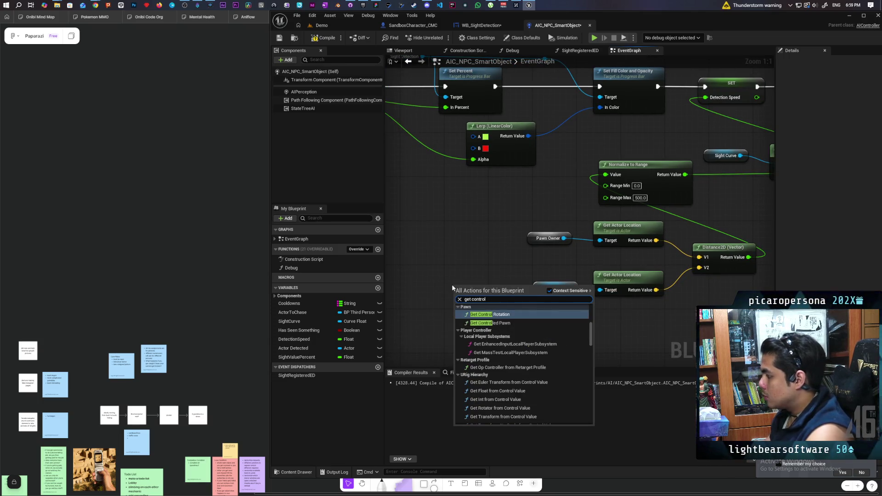
click(490, 323)
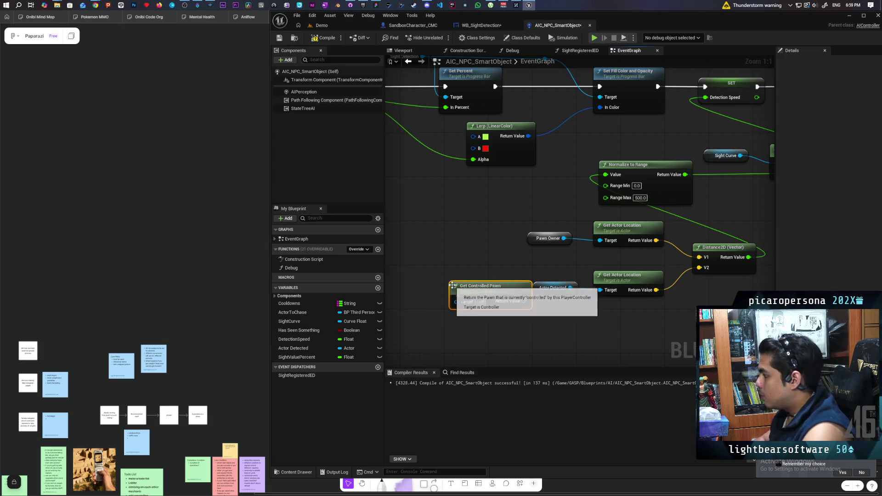
mouse_move(519, 295)
mouse_down()
mouse_move(509, 267)
mouse_move(599, 240)
mouse_up()
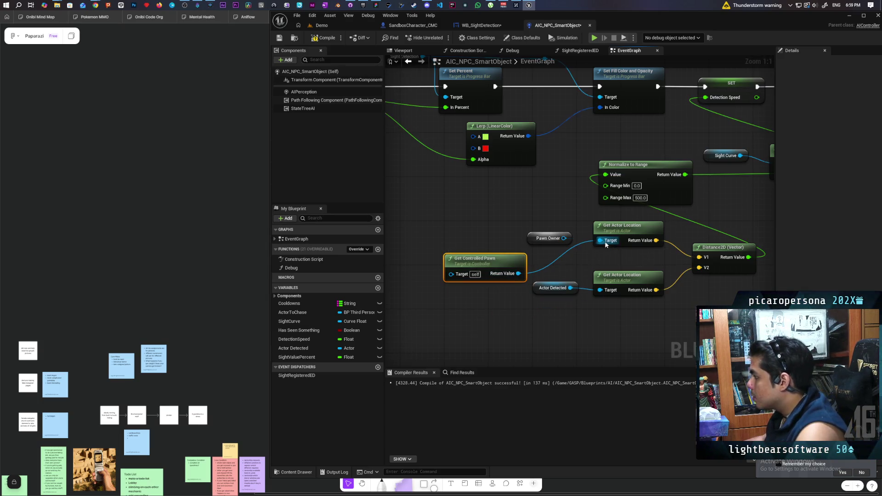
click(549, 238)
key(Delete)
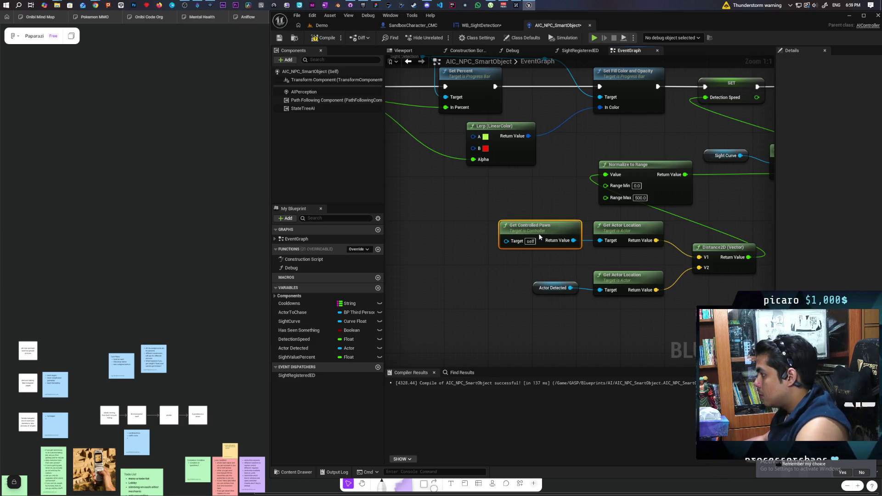
drag(482, 260, 536, 226)
scroll(596, 300, down, 3)
drag(596, 299, 409, 293)
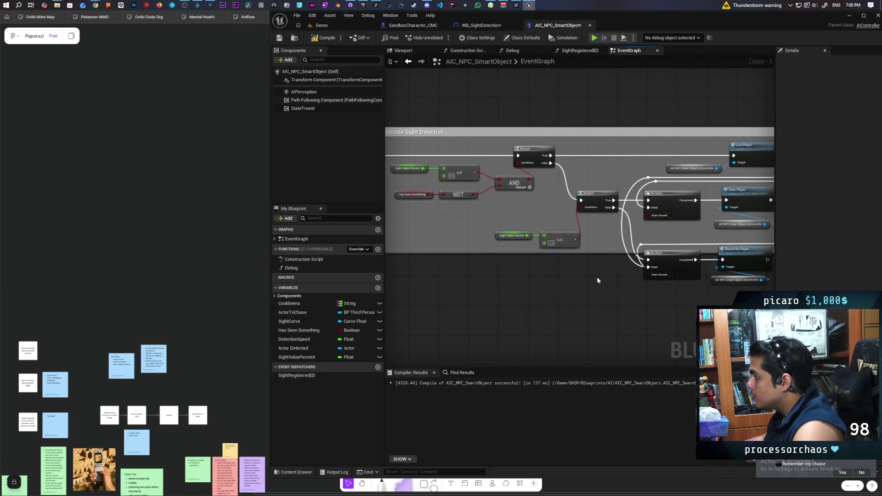
drag(466, 212, 543, 261)
scroll(497, 244, up, 2)
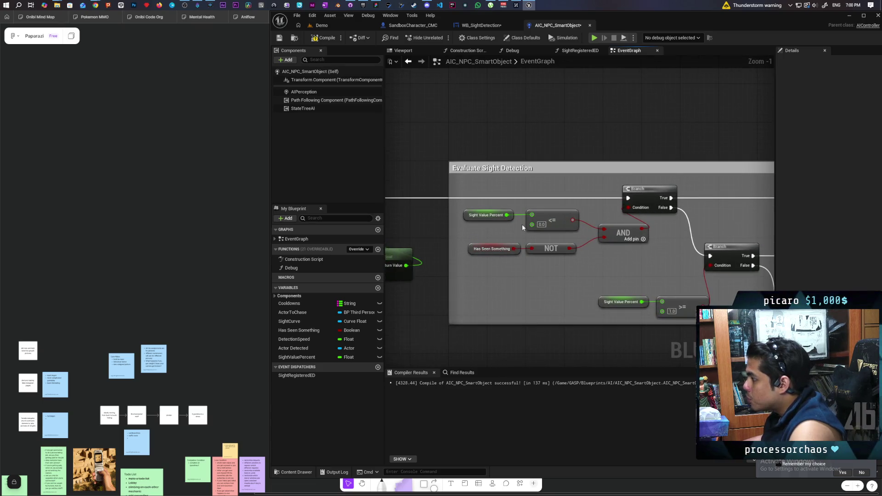
scroll(510, 284, down, 2)
scroll(537, 251, up, 2)
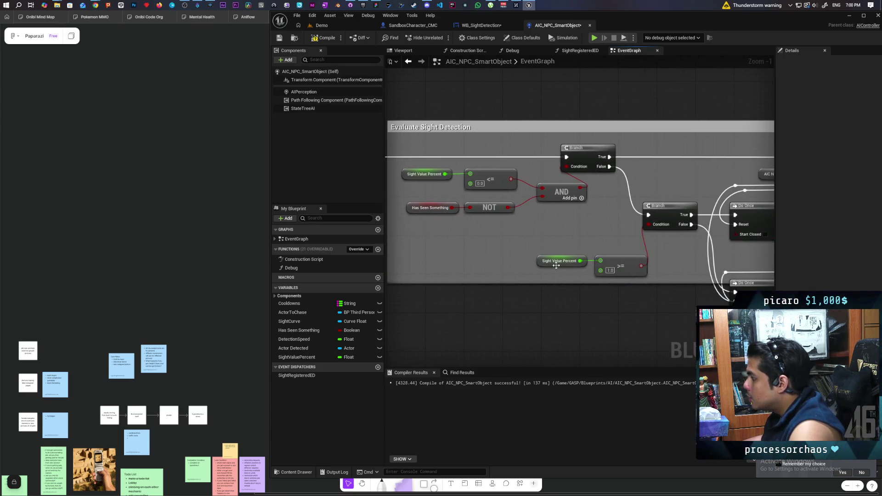
mouse_move(567, 299)
mouse_down()
mouse_move(467, 294)
mouse_move(690, 300)
mouse_move(518, 281)
mouse_move(542, 300)
mouse_move(621, 291)
mouse_up()
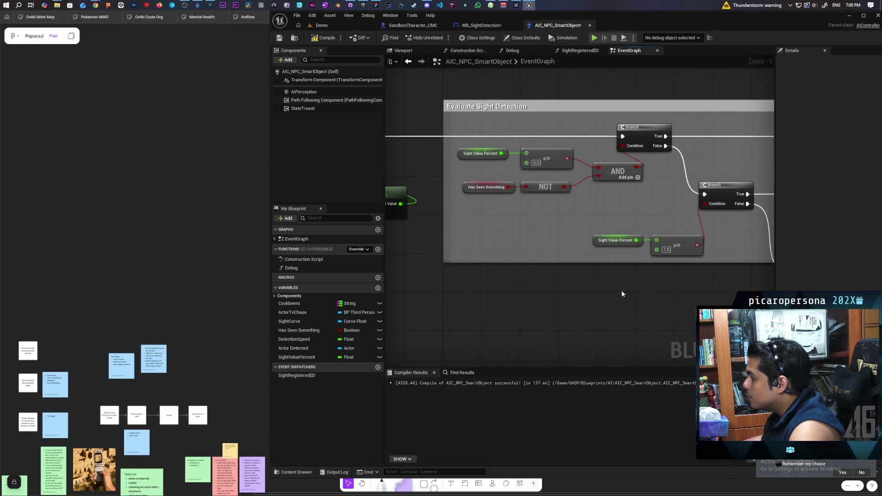
mouse_move(496, 94)
mouse_down()
mouse_move(651, 282)
mouse_move(698, 296)
mouse_move(528, 281)
mouse_move(577, 262)
mouse_move(504, 251)
mouse_move(590, 240)
mouse_move(592, 253)
mouse_move(566, 252)
mouse_move(630, 227)
mouse_up()
scroll(672, 282, down, 3)
scroll(578, 242, up, 1)
drag(601, 202, 583, 247)
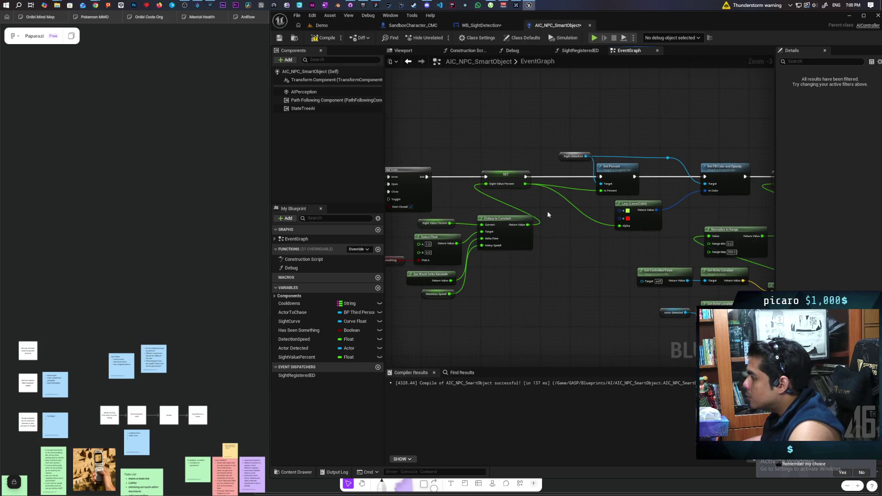
drag(548, 211, 646, 220)
mouse_move(478, 226)
mouse_down()
mouse_move(607, 239)
mouse_move(527, 272)
mouse_up()
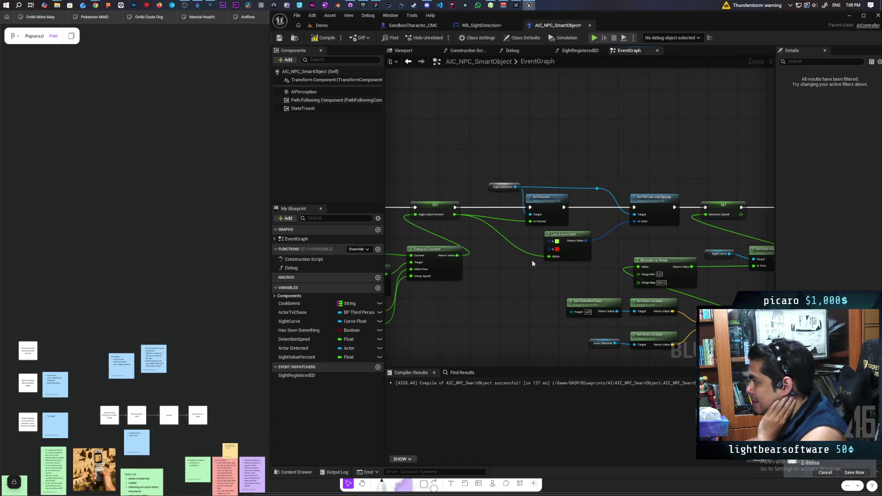
scroll(531, 260, down, 1)
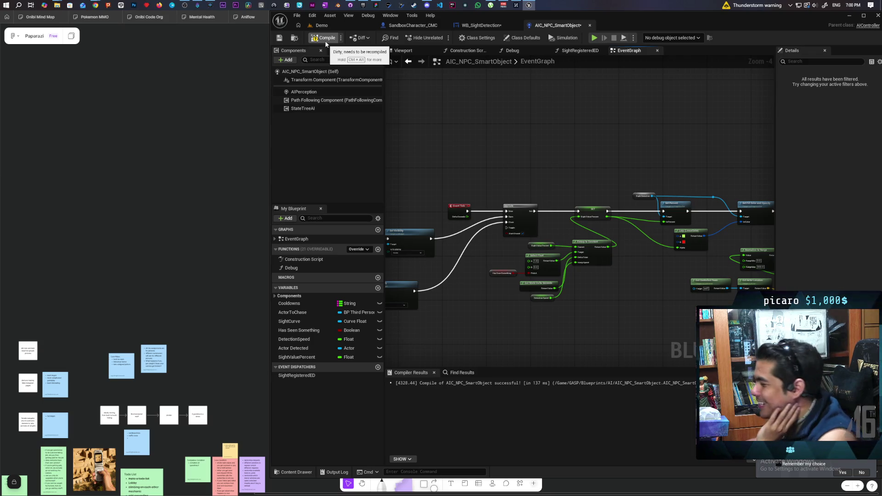
mouse_move(554, 129)
mouse_down()
mouse_move(556, 170)
mouse_move(491, 170)
mouse_up()
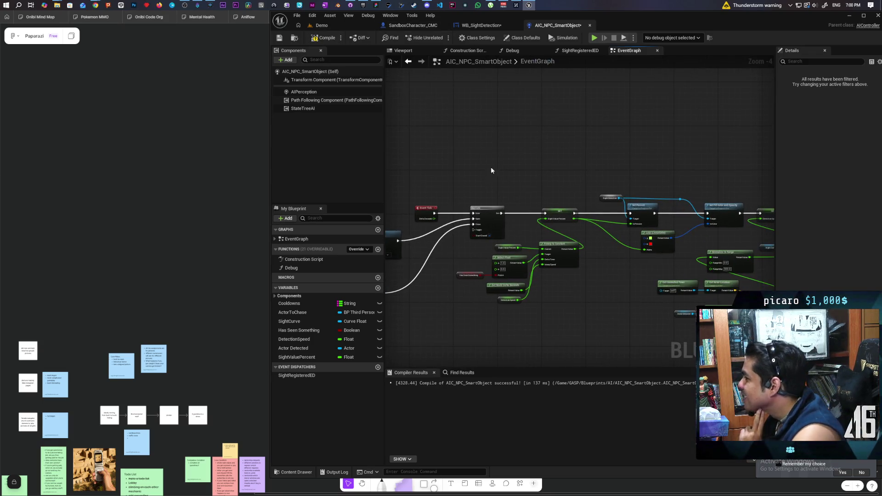
drag(448, 118, 411, 131)
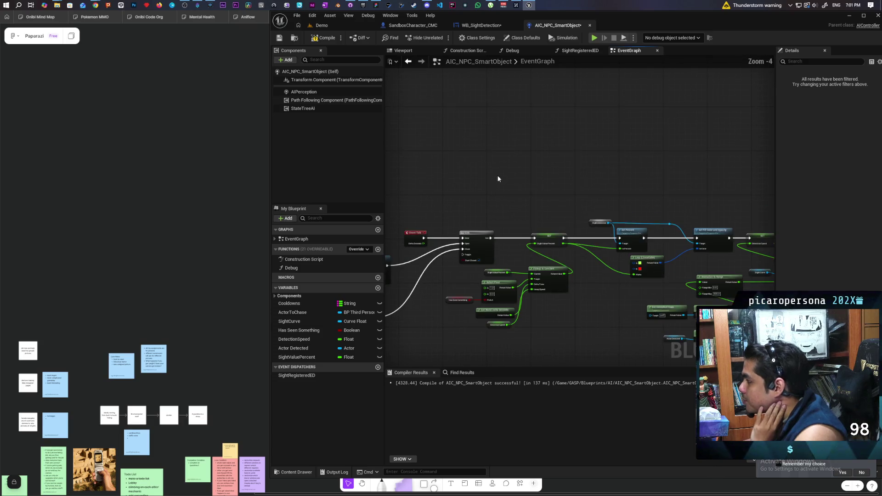
scroll(498, 177, down, 4)
drag(478, 211, 469, 215)
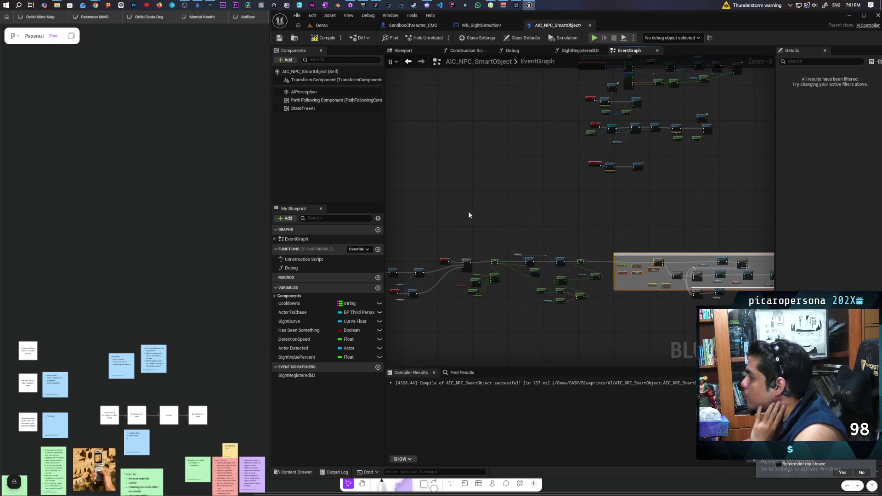
Review the AIC_NPC_SmartObject graph, then locate the widget cast nodes in SandboxCharacter_CMC.
click(426, 29)
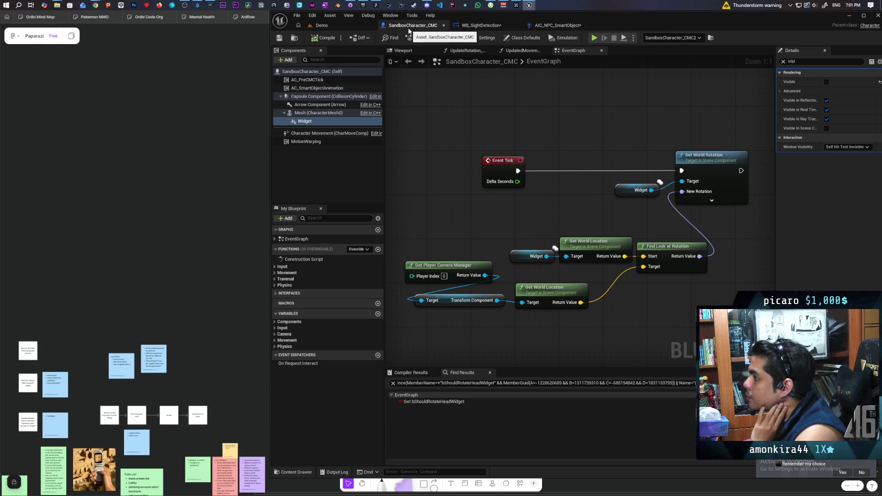
click(558, 28)
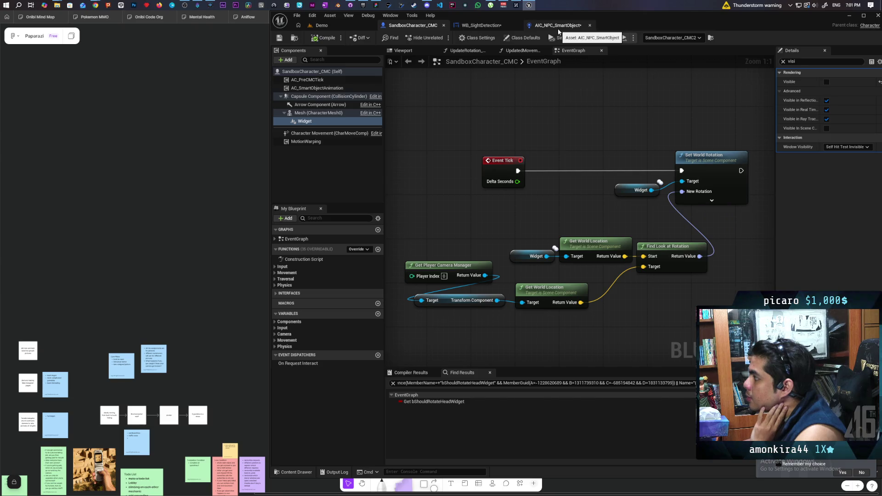
mouse_move(559, 104)
mouse_down()
mouse_move(490, 198)
mouse_move(388, 177)
mouse_move(374, 162)
mouse_up()
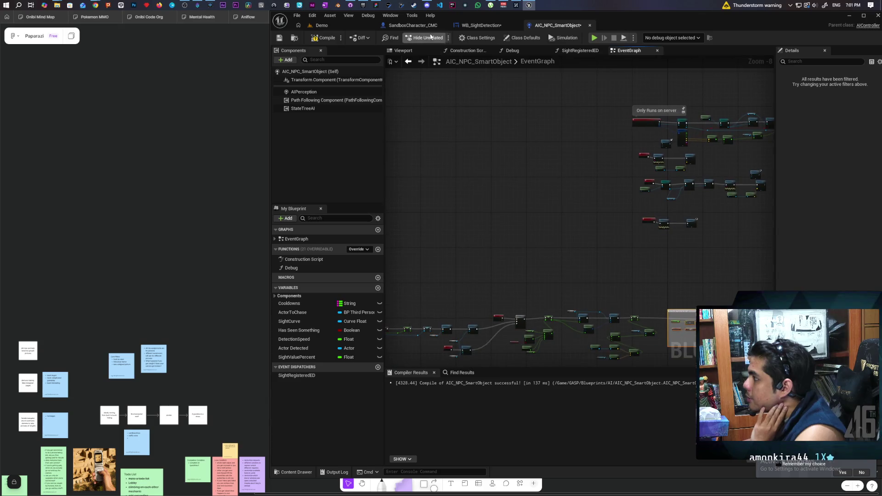
click(423, 27)
scroll(529, 134, down, 9)
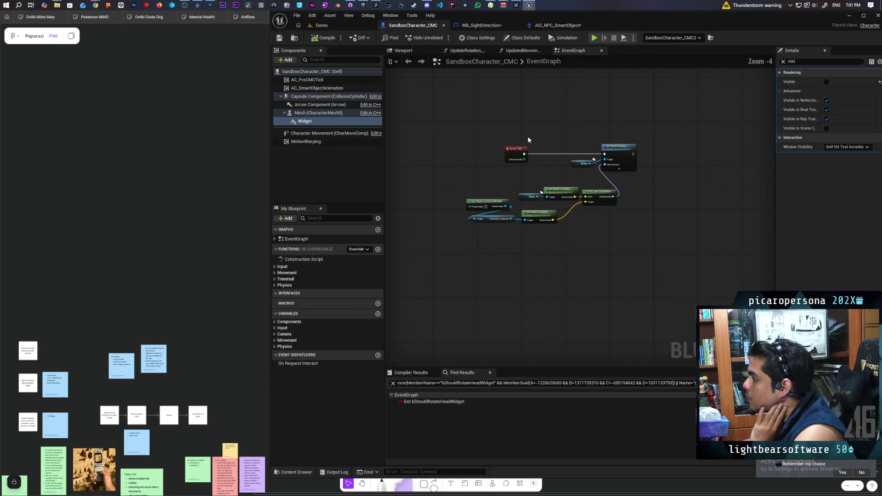
scroll(529, 129, up, 4)
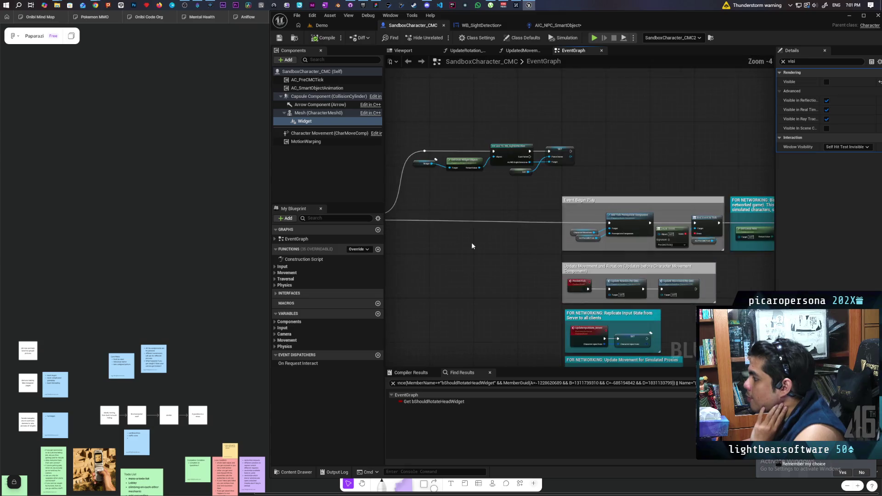
scroll(515, 280, up, 2)
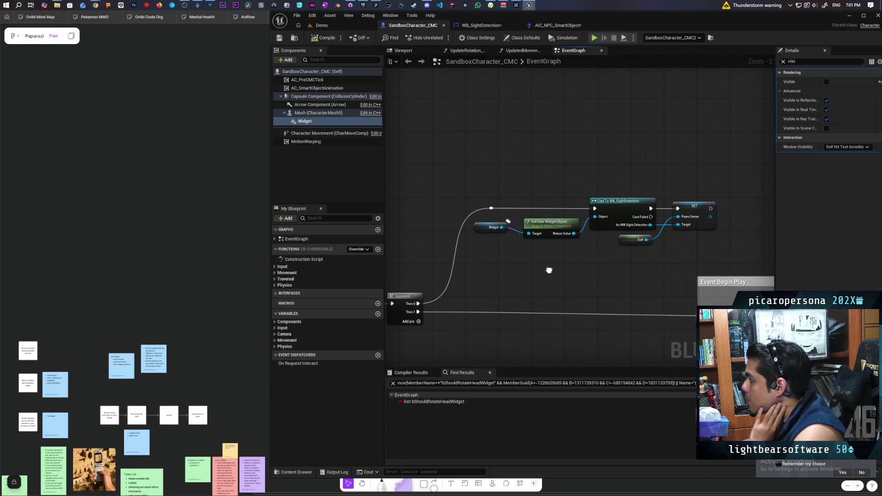
mouse_move(549, 270)
mouse_down()
mouse_move(639, 253)
mouse_move(590, 252)
mouse_up()
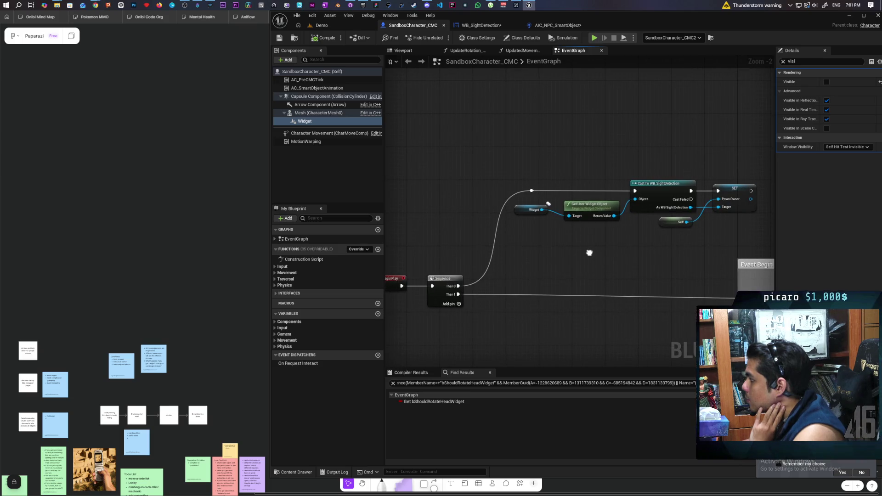
mouse_move(639, 229)
mouse_down()
mouse_move(673, 211)
mouse_move(729, 207)
mouse_move(619, 239)
mouse_up()
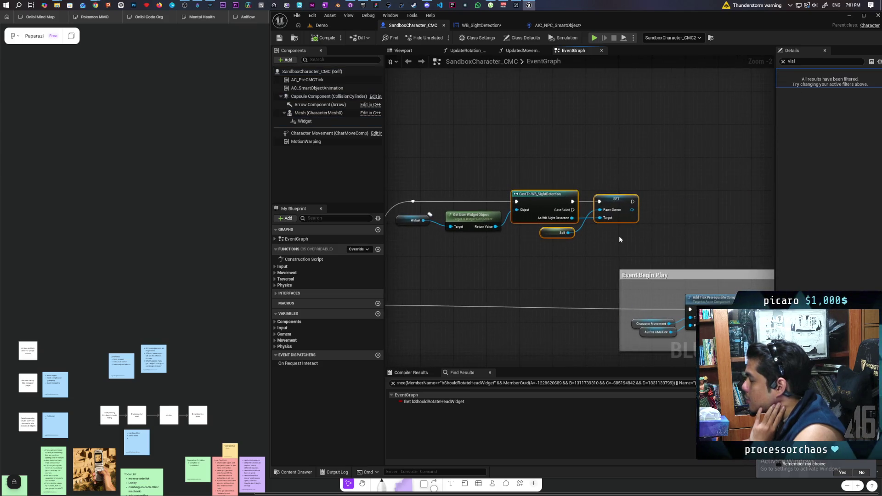
scroll(570, 220, up, 2)
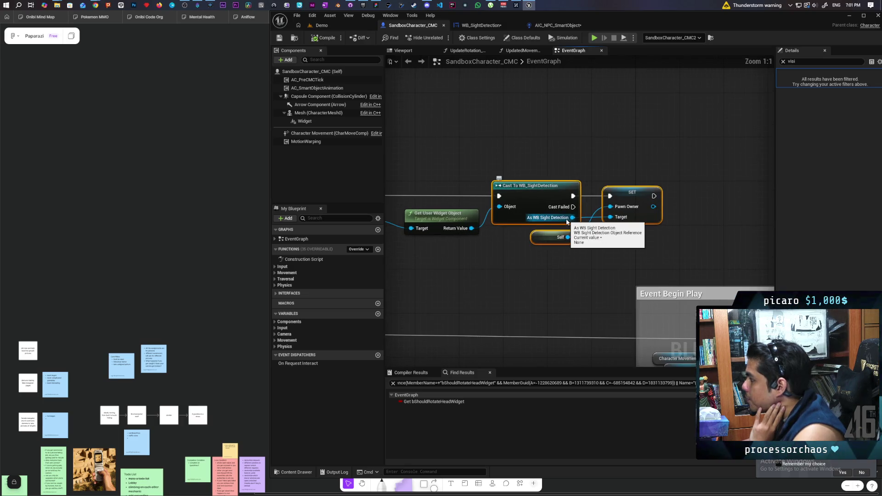
click(617, 182)
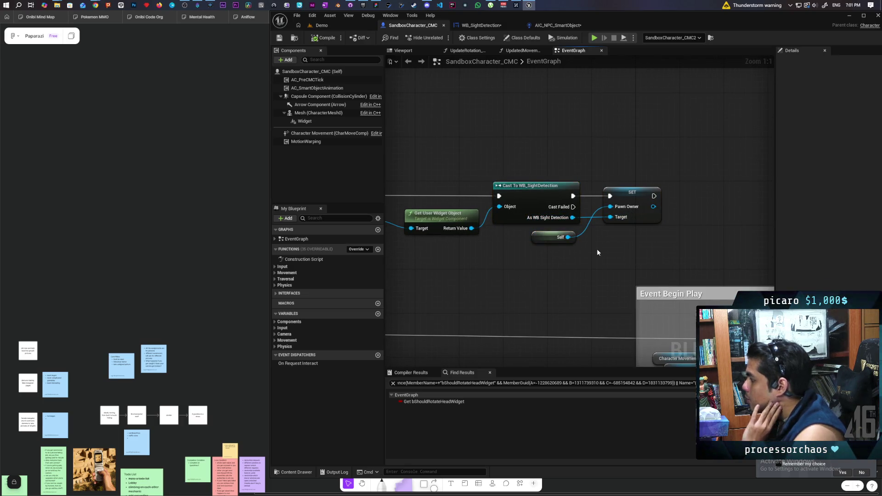
mouse_move(521, 238)
mouse_down()
mouse_move(645, 252)
mouse_move(587, 227)
mouse_move(517, 232)
mouse_move(644, 200)
mouse_move(539, 229)
mouse_move(717, 207)
mouse_move(473, 247)
mouse_up()
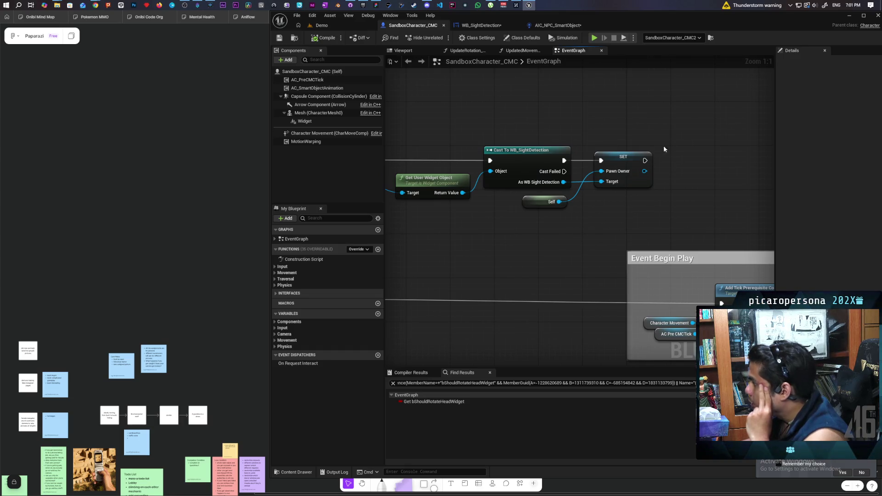
Delete the Pawn Owner SET node and the leftover Self node.
click(637, 176)
key(Delete)
click(551, 201)
key(Delete)
Promote the As WB Sight Detection cast output to a new variable.
mouse_move(572, 189)
mouse_down()
mouse_move(570, 238)
mouse_move(624, 211)
mouse_up()
click(644, 261)
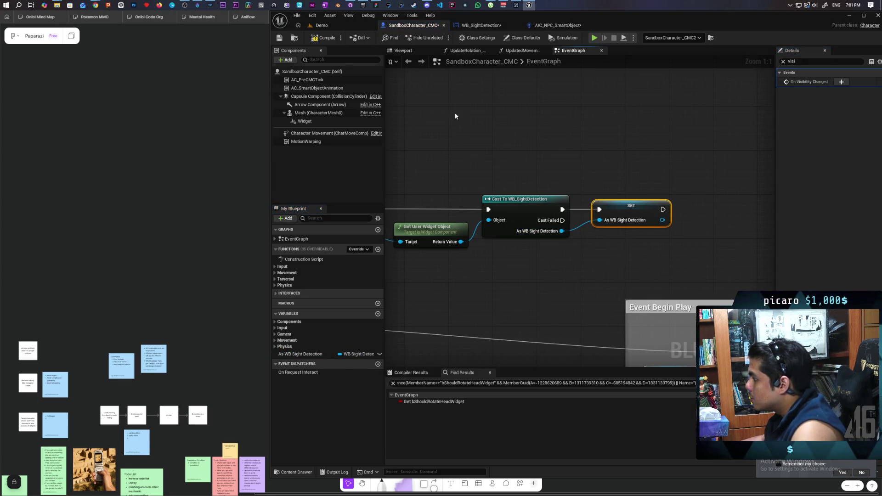
drag(677, 258, 589, 177)
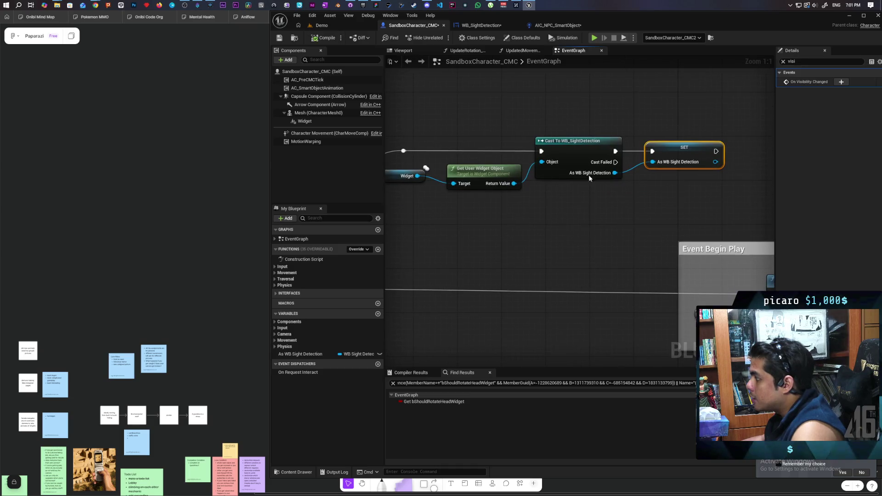
scroll(547, 95, down, 1)
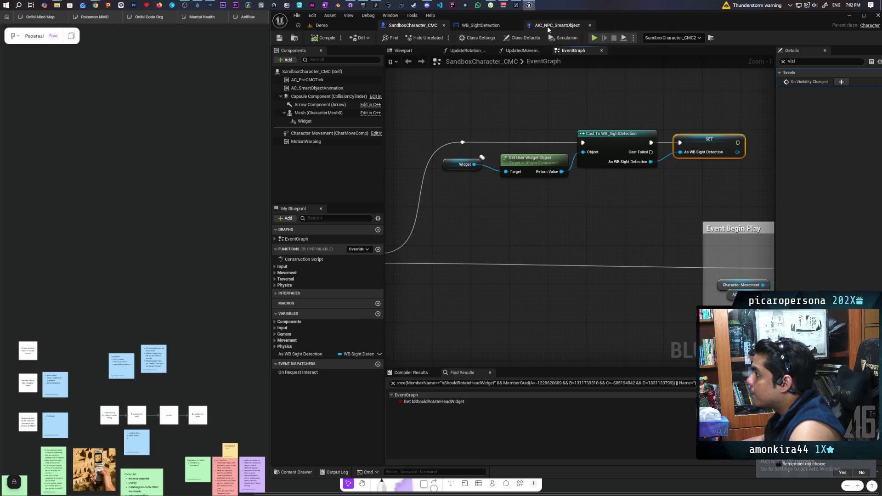
Switch back to the AIC_NPC_SmartObject controller graph.
click(548, 28)
scroll(555, 169, down, 3)
scroll(514, 205, up, 1)
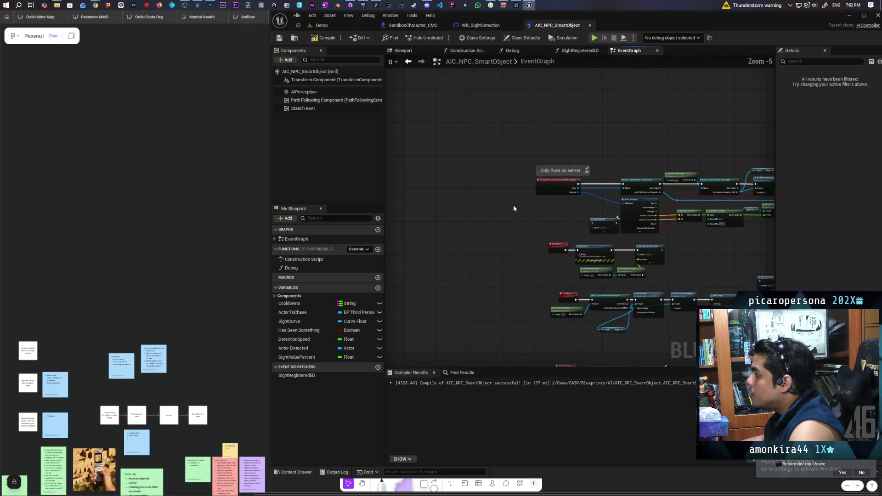
Survey the controller graph, then use the action search to jump to Event BeginPlay.
scroll(514, 205, down, 4)
mouse_move(505, 219)
mouse_down()
mouse_move(559, 178)
mouse_move(632, 160)
mouse_up()
scroll(605, 185, up, 7)
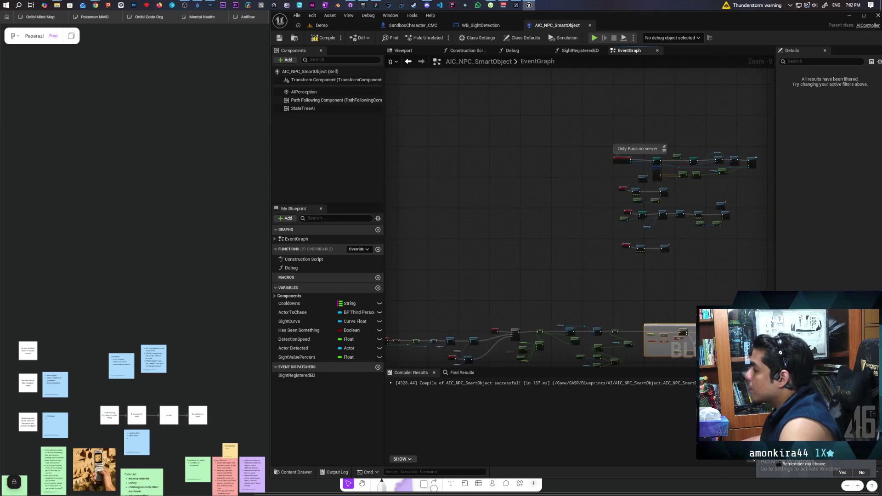
mouse_move(551, 233)
mouse_down()
mouse_move(492, 215)
mouse_move(421, 115)
mouse_up()
scroll(498, 187, down, 4)
right_click(496, 192)
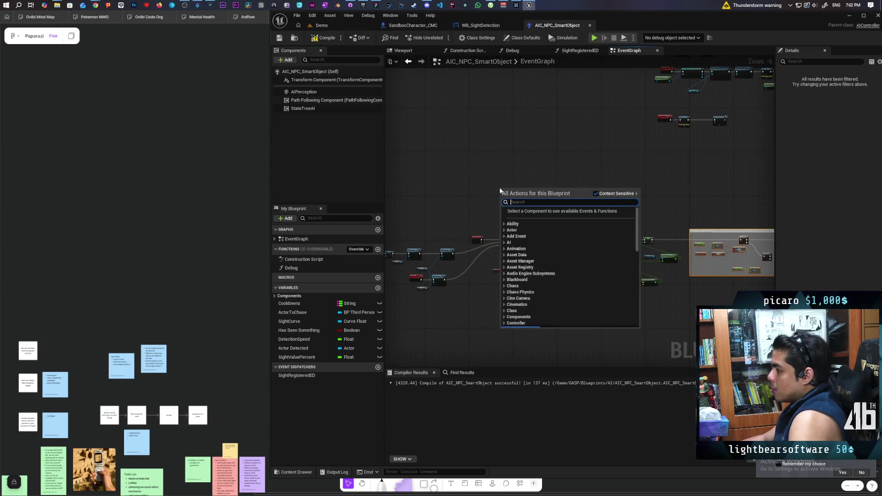
text(lost)
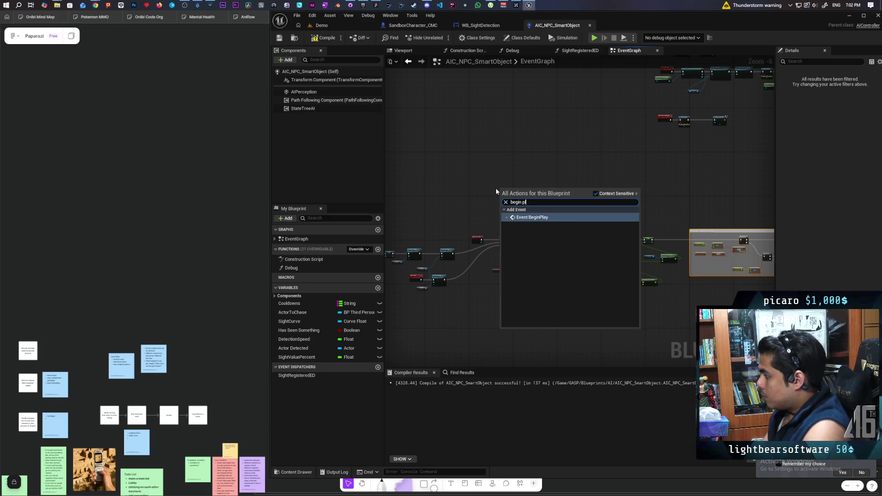
key(Return)
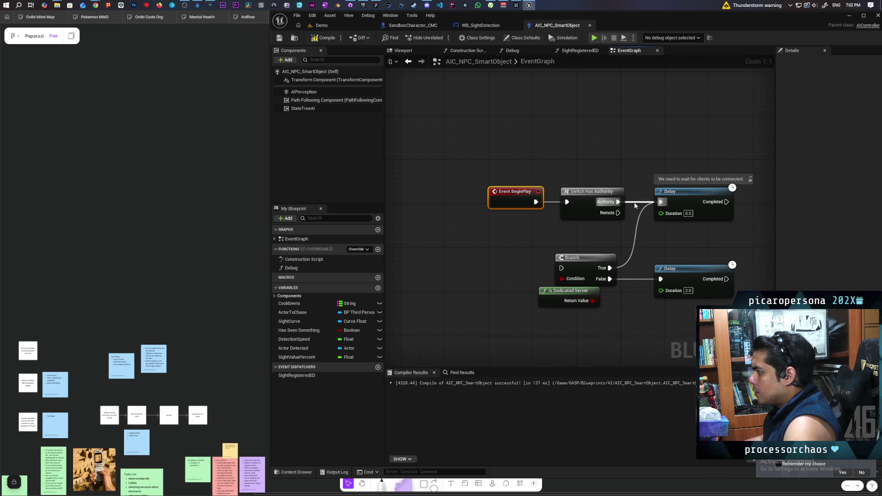
Add Get Controlled Pawn and cast it to SandboxCharacter_CMC from the Authority branch.
drag(507, 184, 593, 202)
mouse_move(575, 170)
mouse_down()
mouse_move(519, 87)
mouse_move(520, 119)
mouse_up()
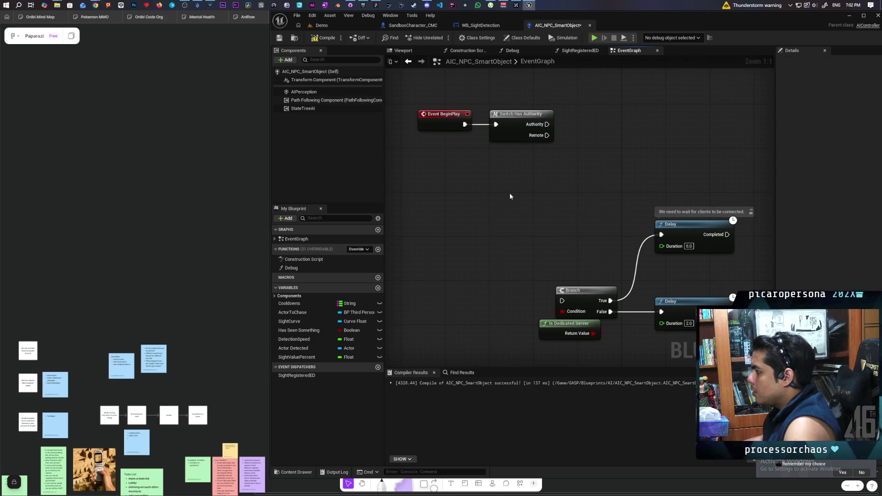
right_click(508, 193)
text(get controll)
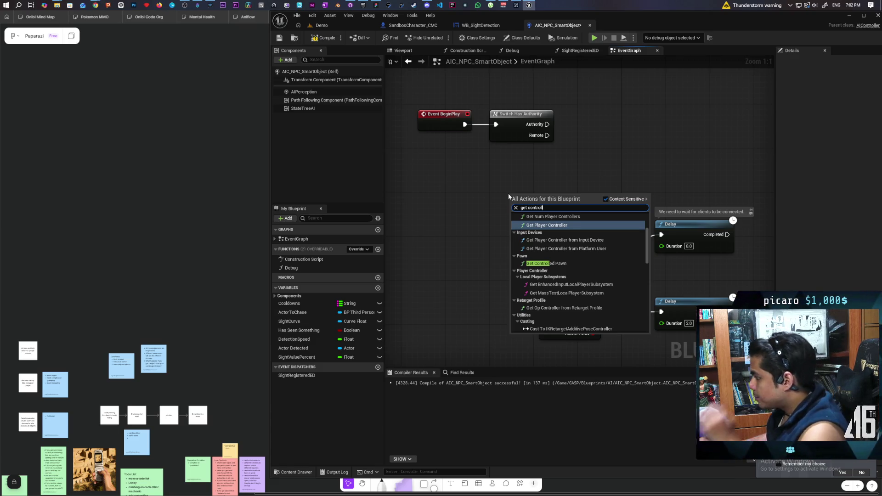
click(567, 263)
mouse_move(562, 207)
mouse_down()
mouse_move(501, 201)
mouse_move(559, 186)
mouse_up()
text(cast)
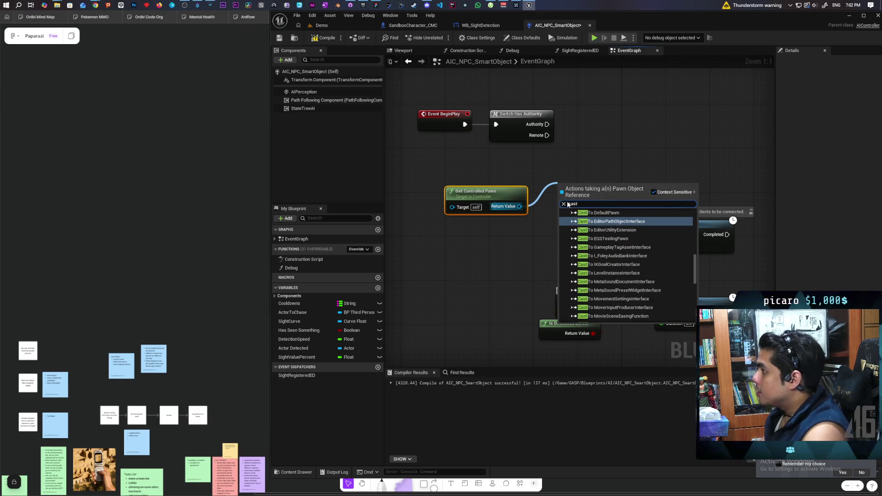
text( sandbox)
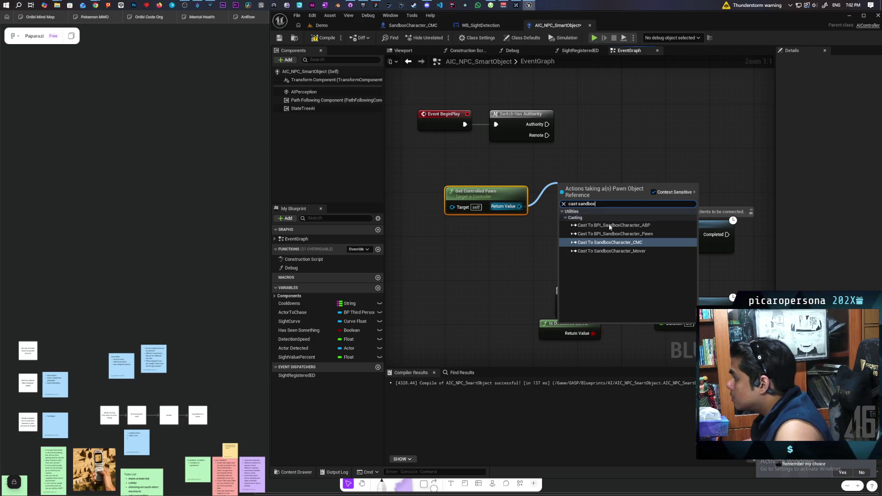
click(611, 242)
drag(579, 188, 600, 104)
mouse_move(547, 124)
mouse_down()
mouse_move(598, 111)
mouse_move(584, 114)
mouse_up()
Promote As Sandbox Character CMC to a new variable and compile the controller blueprint.
click(620, 117)
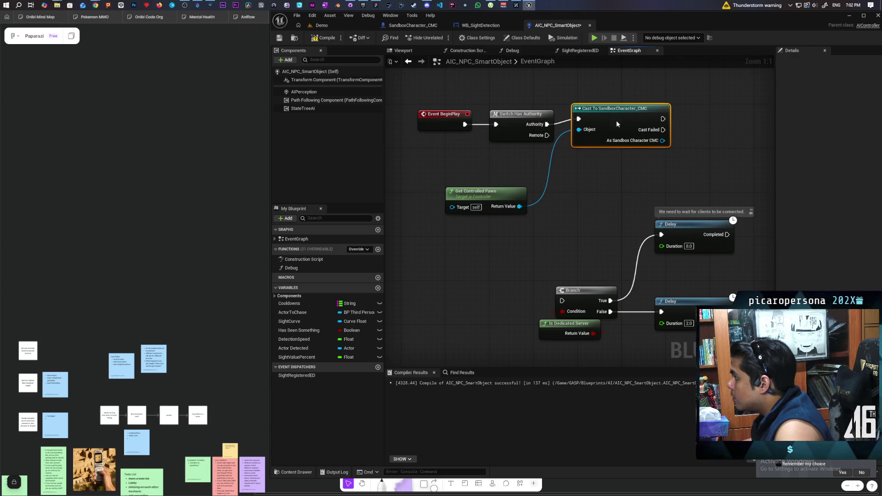
drag(487, 191, 503, 153)
drag(619, 105, 613, 121)
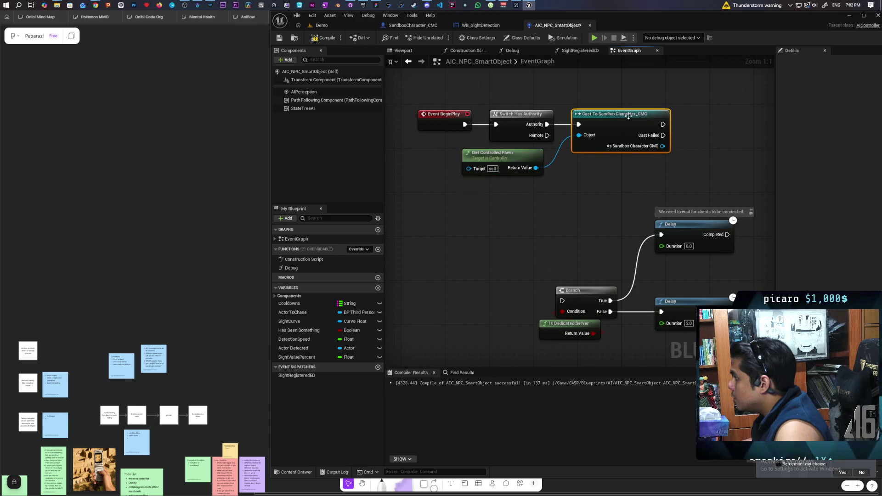
mouse_move(533, 176)
mouse_down()
mouse_move(576, 188)
mouse_move(607, 152)
mouse_up()
click(621, 231)
key(F7)
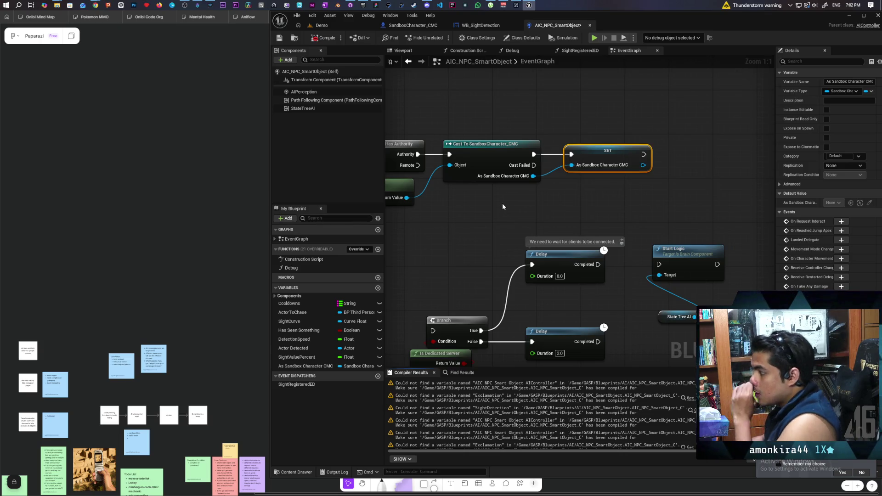
scroll(503, 203, down, 1)
mouse_move(503, 200)
mouse_down()
mouse_move(598, 202)
mouse_move(600, 212)
mouse_up()
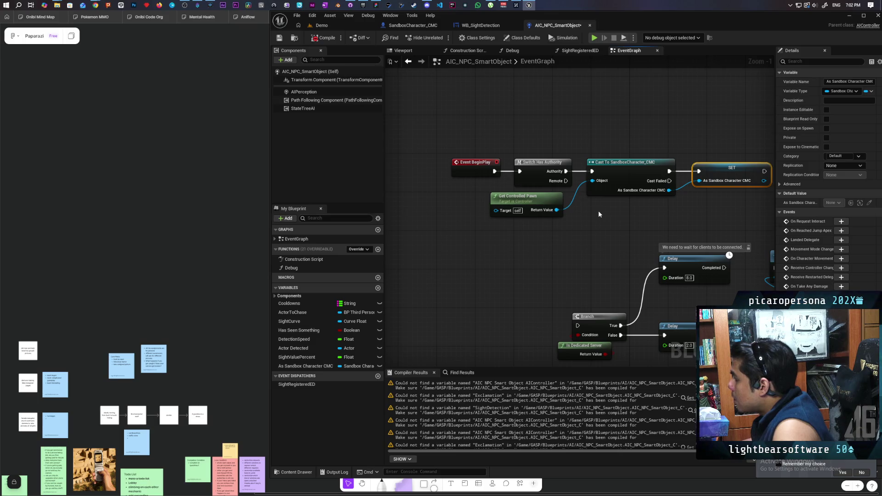
scroll(598, 210, down, 6)
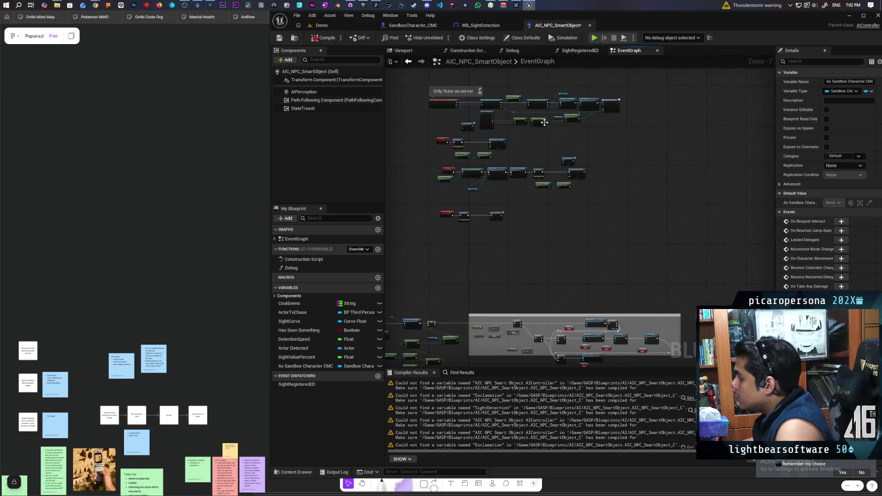
Pan to the SightRegistered event chain and the Set Visibility nodes beneath it.
scroll(571, 207, up, 5)
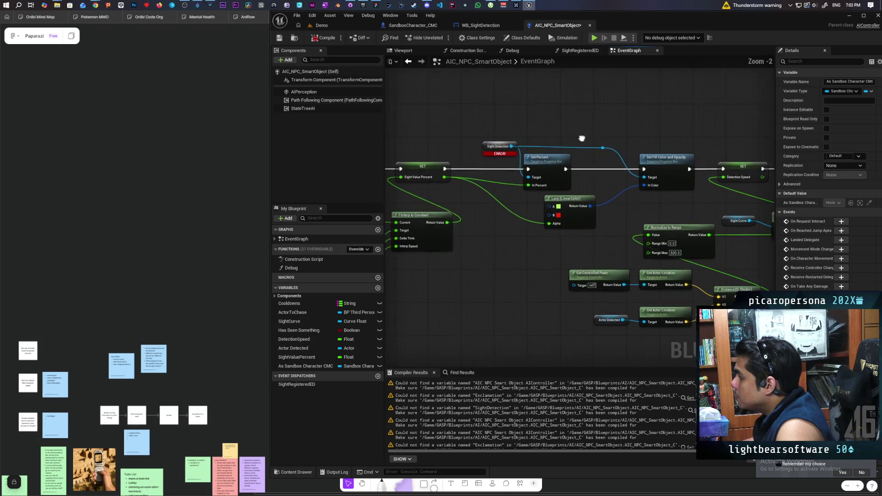
mouse_move(583, 138)
mouse_down()
mouse_move(688, 118)
mouse_move(665, 152)
mouse_move(711, 130)
mouse_move(685, 112)
mouse_move(591, 113)
mouse_move(610, 112)
mouse_move(544, 181)
mouse_move(540, 170)
mouse_move(617, 163)
mouse_up()
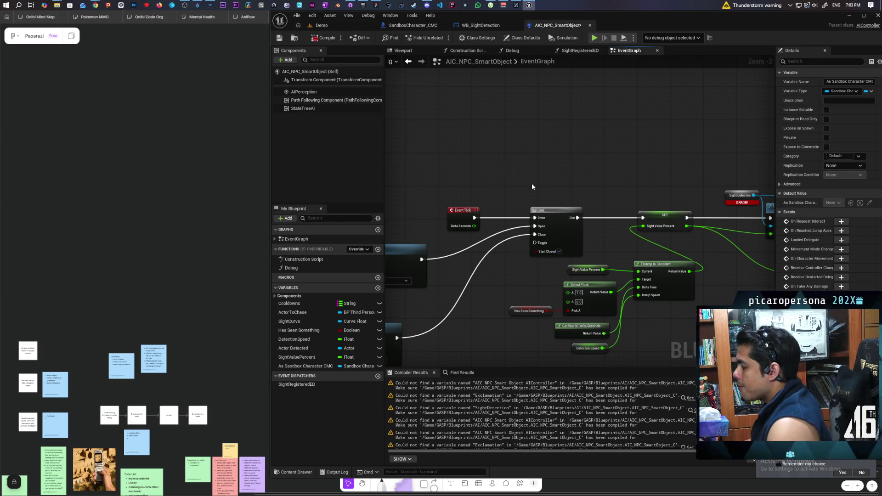
mouse_move(531, 183)
mouse_down()
mouse_move(685, 143)
mouse_move(705, 124)
mouse_up()
scroll(705, 124, down, 1)
drag(458, 158, 644, 223)
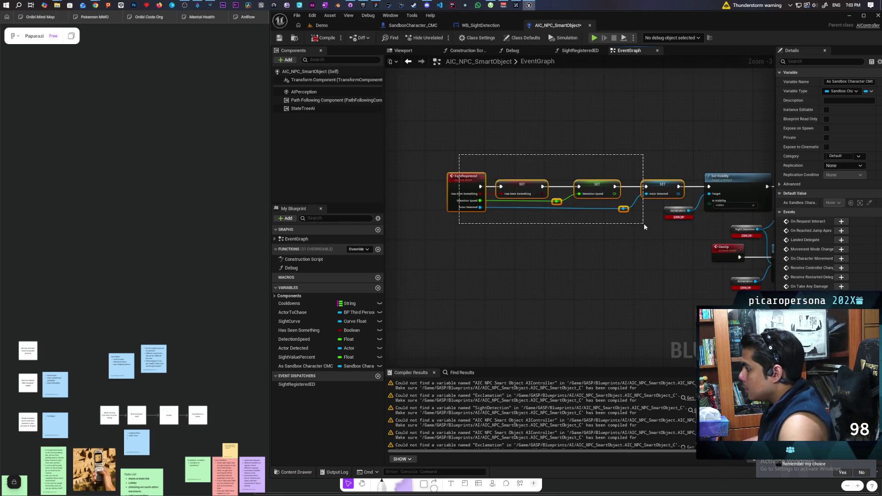
scroll(579, 250, up, 1)
mouse_move(554, 171)
mouse_down()
mouse_move(581, 161)
mouse_move(565, 167)
mouse_up()
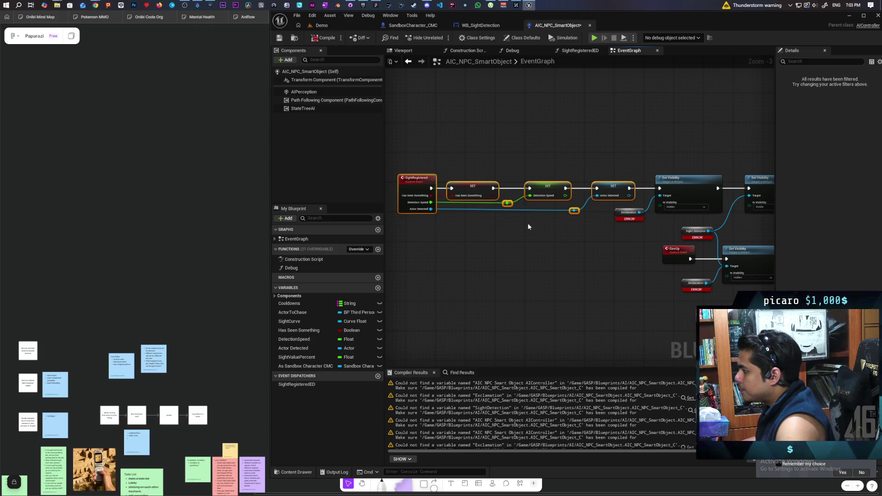
drag(603, 224, 532, 254)
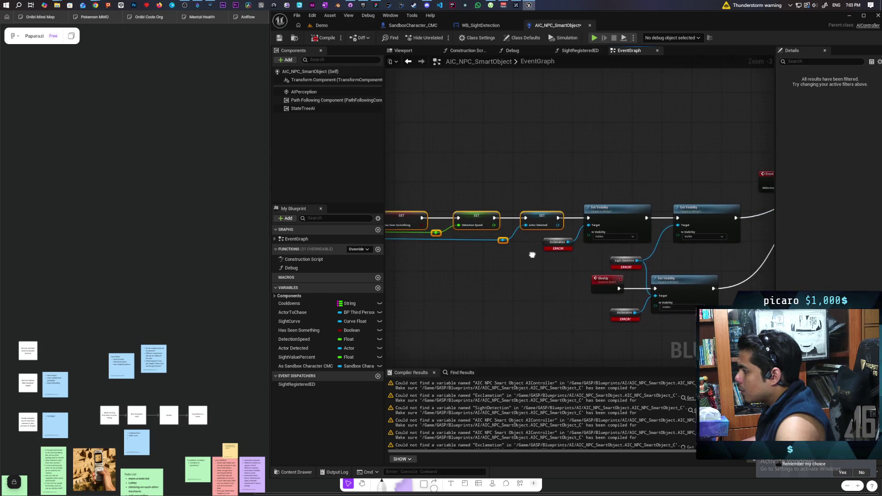
scroll(731, 234, down, 2)
Drag the SightRegistered event and its three SET nodes higher, clear of Set Visibility.
drag(513, 203, 617, 254)
drag(588, 225, 588, 179)
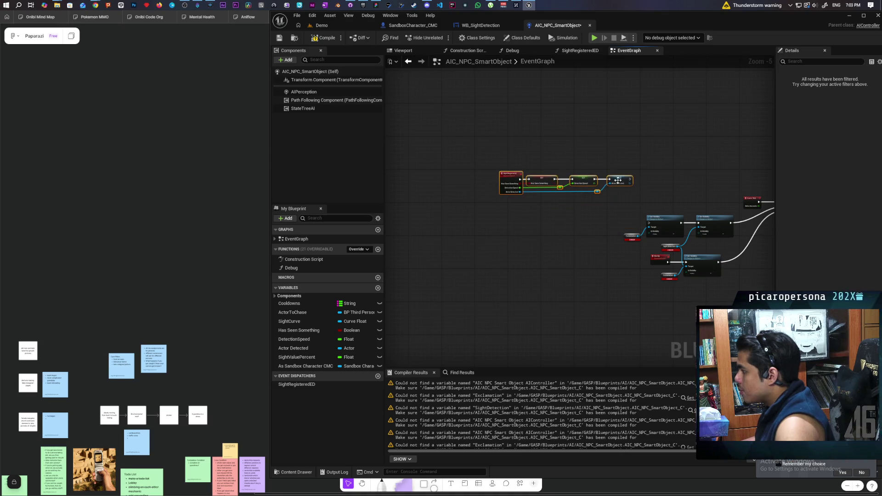
drag(641, 196, 604, 207)
scroll(589, 210, up, 2)
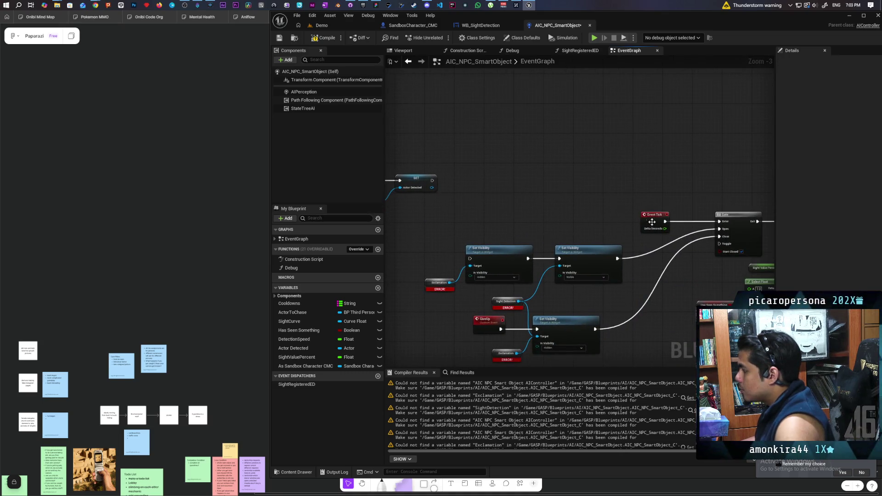
drag(520, 209, 634, 233)
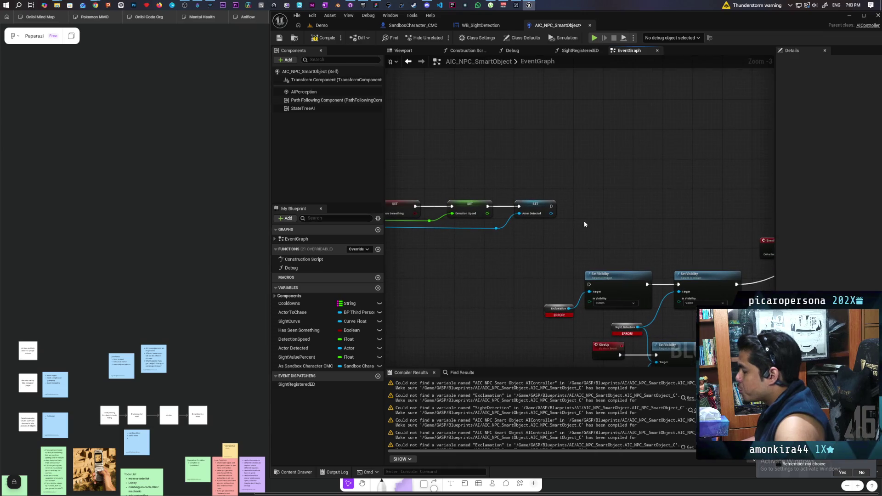
drag(579, 225, 437, 206)
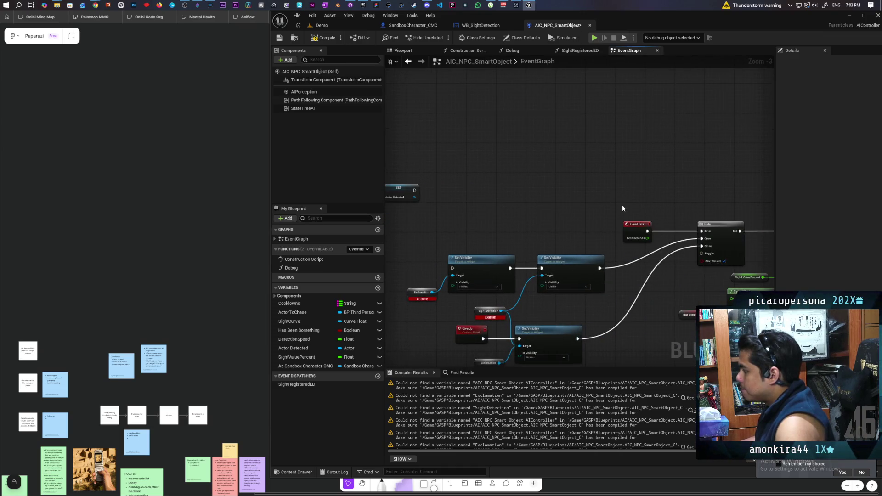
drag(535, 230, 592, 225)
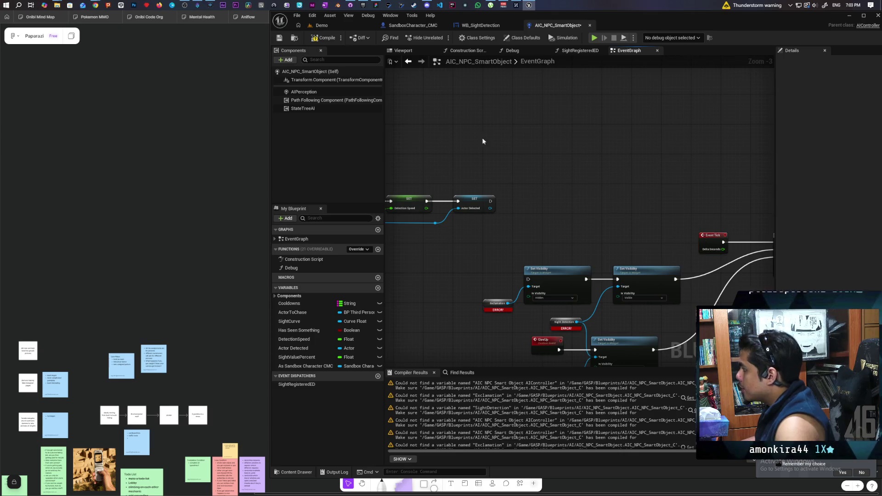
click(478, 38)
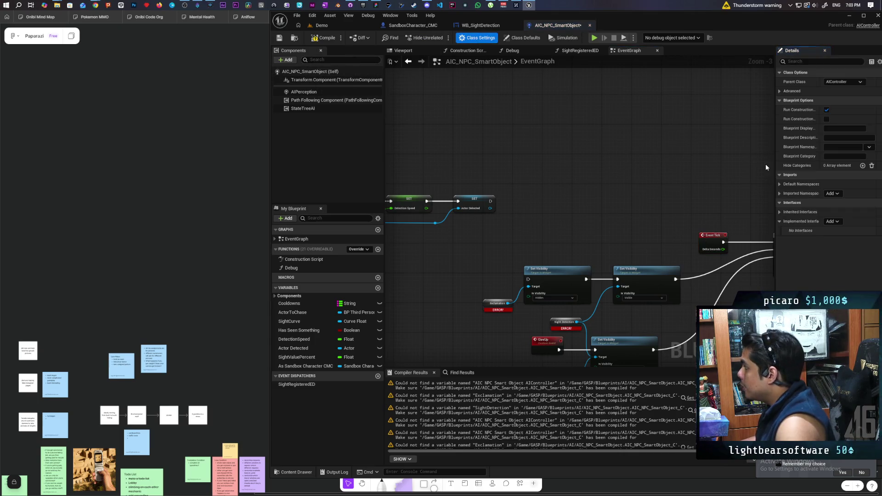
Turn off Start with Tick Enabled in the controller's Class Defaults.
click(521, 37)
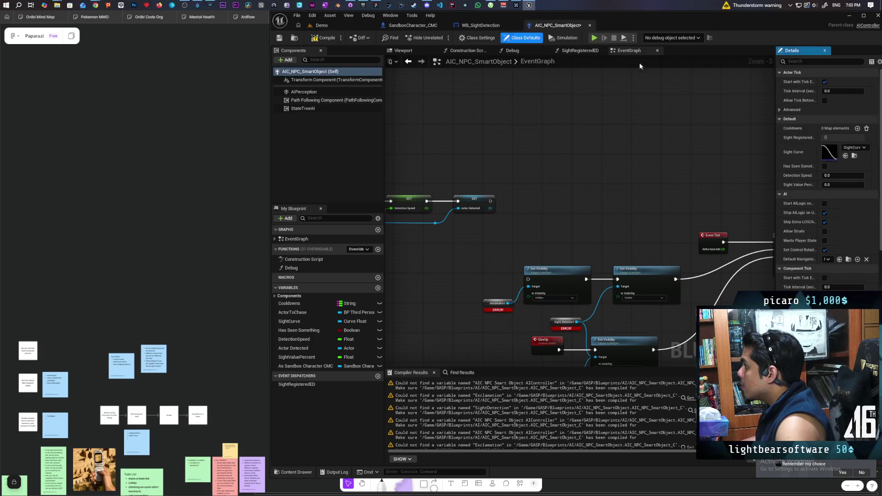
click(825, 82)
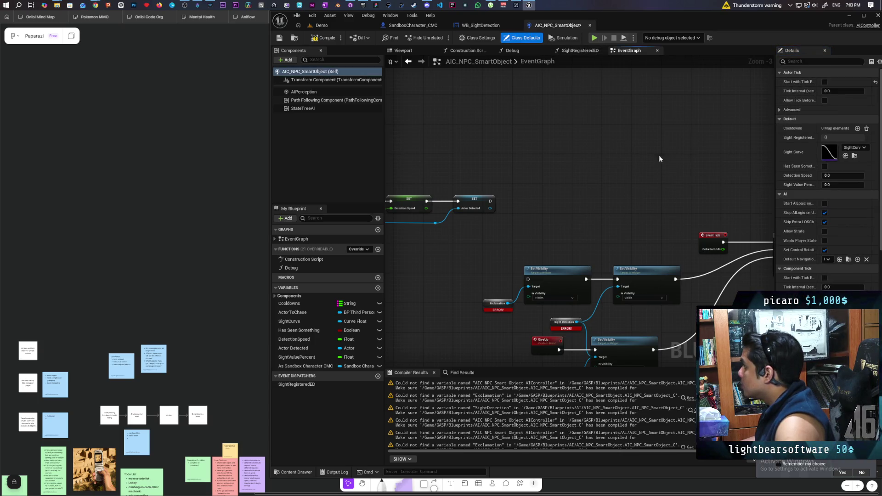
scroll(540, 186, up, 1)
Add a Set Actor Tick Enabled node to the EventGraph via an 'enable tick' search.
right_click(522, 194)
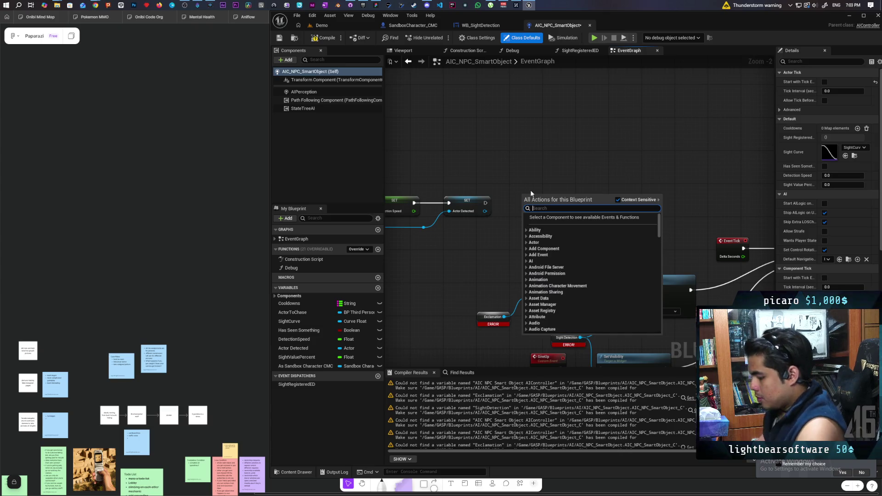
text(enable tick)
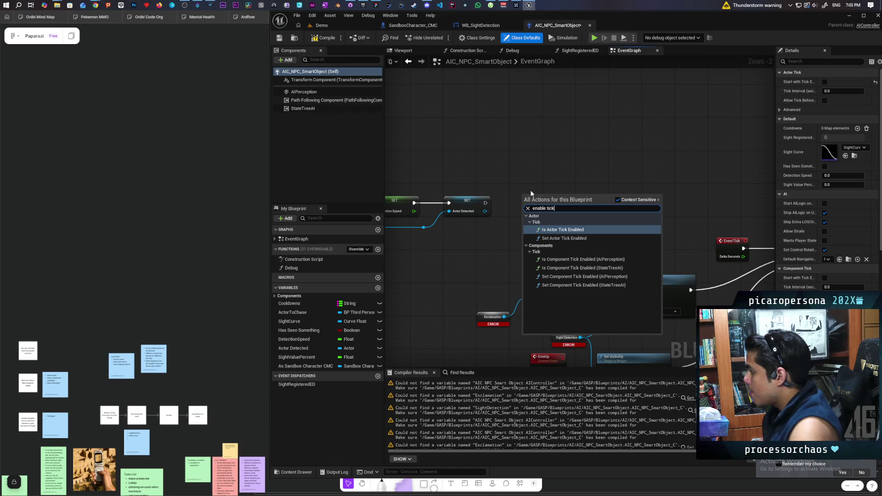
key(Down)
key(Return)
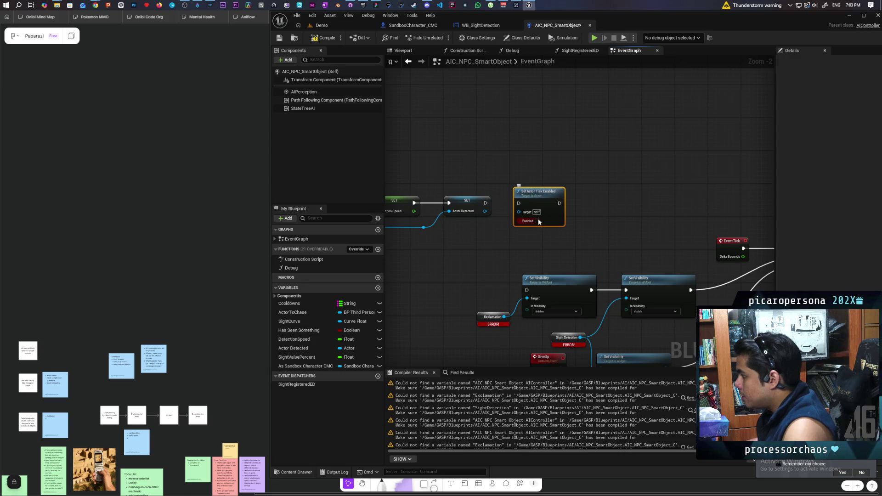
drag(486, 206, 260, 153)
Rewire Event Tick from the Gate to the Sight Value Percent SET and raise Event Tick.
drag(518, 196, 687, 196)
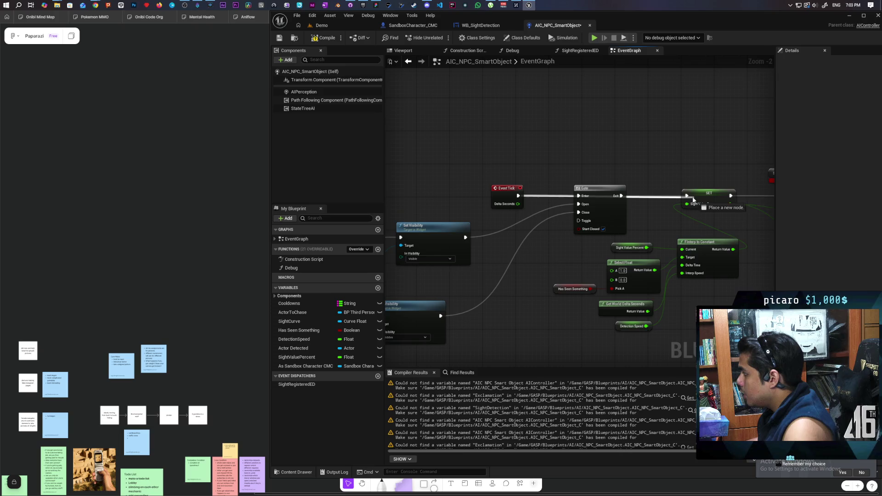
mouse_move(525, 184)
mouse_down()
mouse_move(544, 147)
mouse_move(611, 131)
mouse_up()
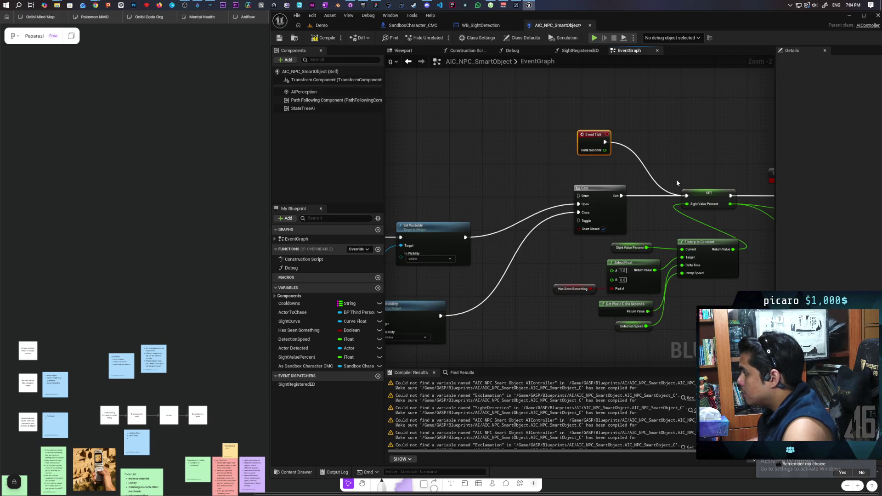
click(650, 197)
Shift the Set Actor Tick Enabled node to the right.
scroll(599, 192, down, 2)
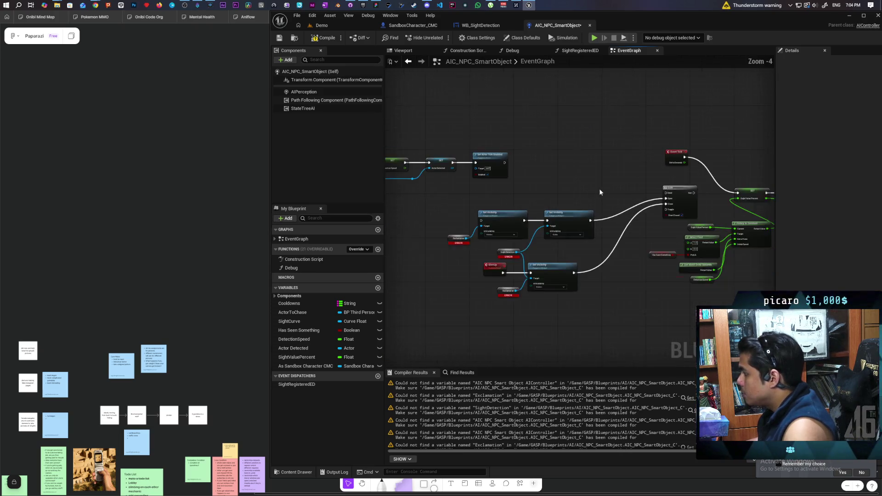
drag(639, 205, 590, 240)
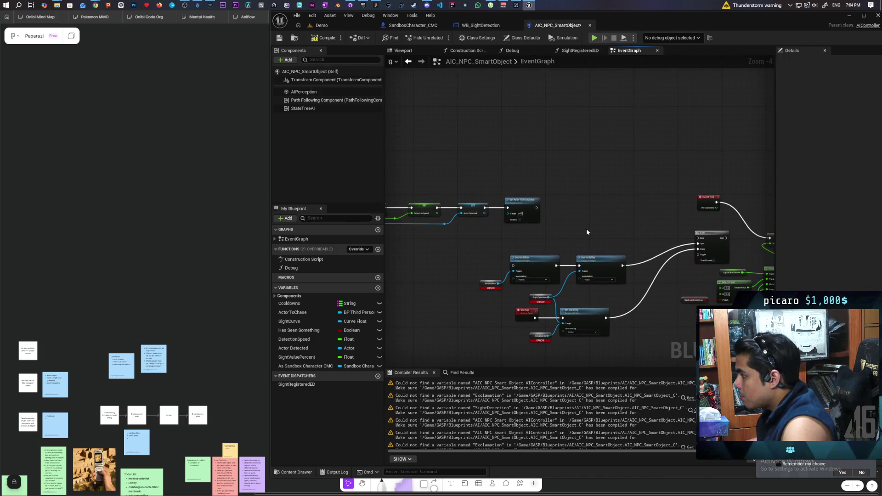
scroll(586, 228, up, 3)
drag(508, 166, 622, 170)
drag(573, 195, 571, 135)
mouse_move(426, 186)
mouse_down()
mouse_move(682, 261)
mouse_move(476, 181)
mouse_move(660, 266)
mouse_move(602, 186)
mouse_move(442, 192)
mouse_move(531, 250)
mouse_move(725, 217)
mouse_up()
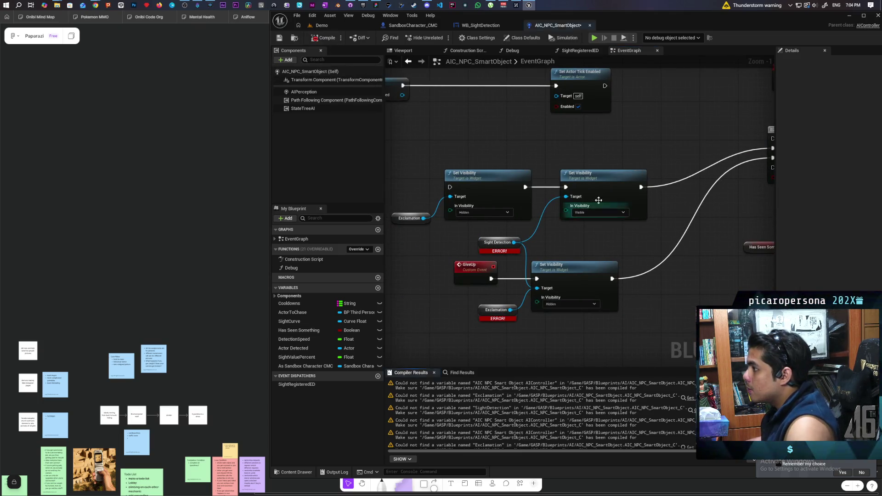
Move the Gate and Set Visibility node group lower in the graph.
scroll(597, 157, down, 3)
mouse_move(597, 157)
mouse_down()
mouse_move(506, 187)
mouse_move(555, 173)
mouse_move(564, 183)
mouse_move(393, 158)
mouse_up()
scroll(393, 157, up, 1)
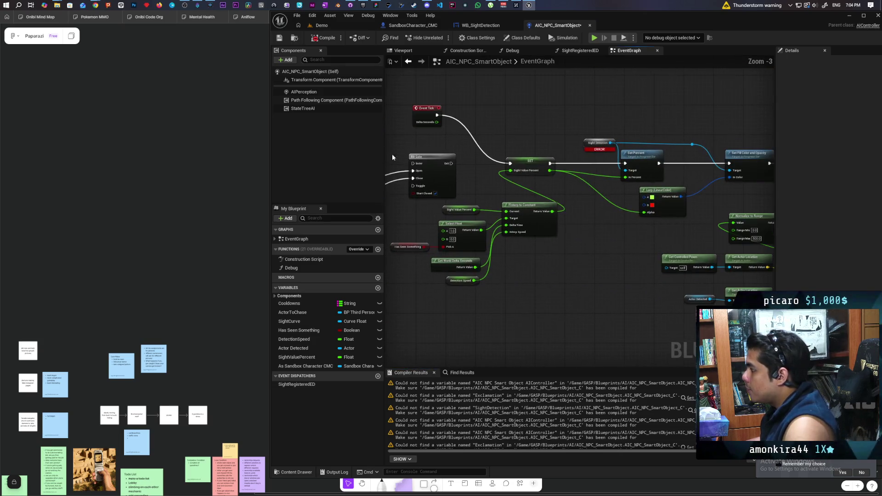
drag(542, 204, 671, 198)
mouse_move(563, 166)
mouse_down()
mouse_move(468, 156)
mouse_move(495, 236)
mouse_up()
scroll(513, 158, down, 2)
drag(407, 178, 550, 263)
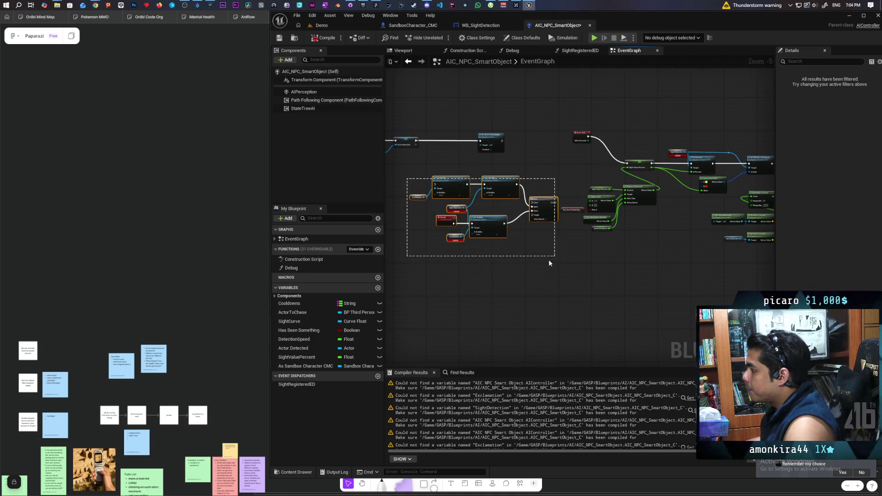
drag(512, 197, 510, 255)
click(478, 210)
Check the GiveUp custom event and the FInterp and Select Float nodes.
scroll(494, 236, up, 3)
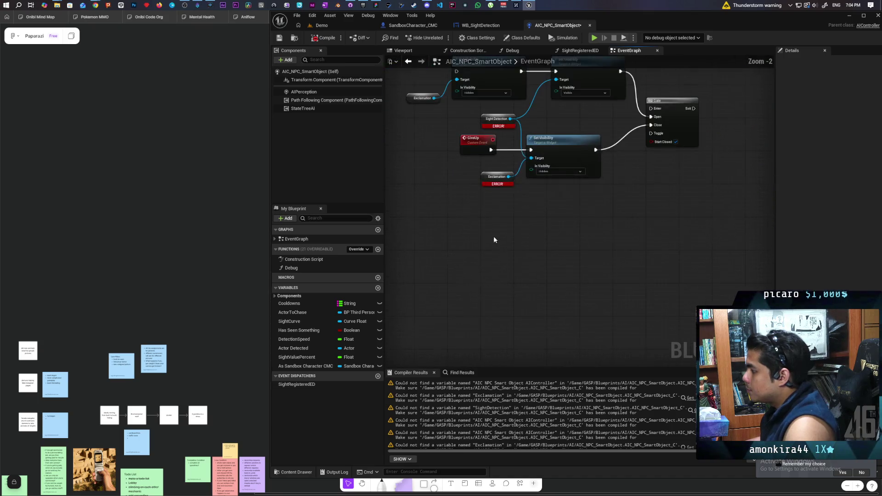
click(531, 199)
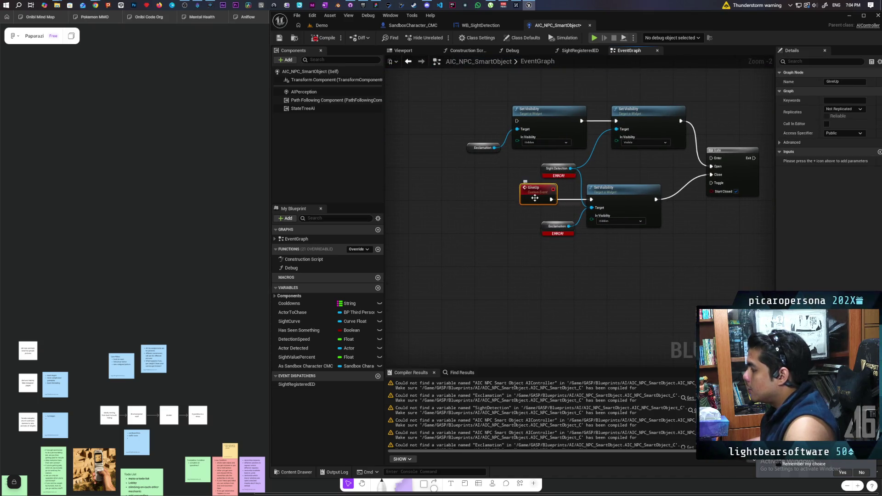
scroll(542, 219, down, 2)
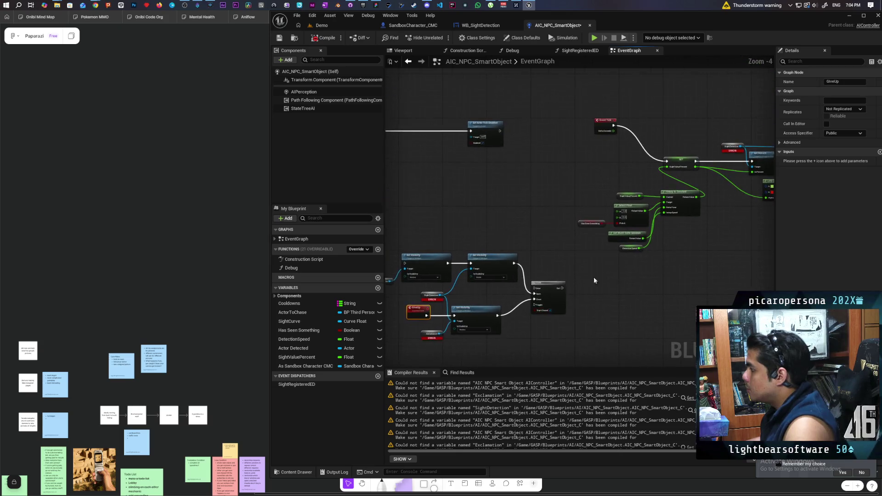
click(535, 181)
scroll(475, 256, up, 2)
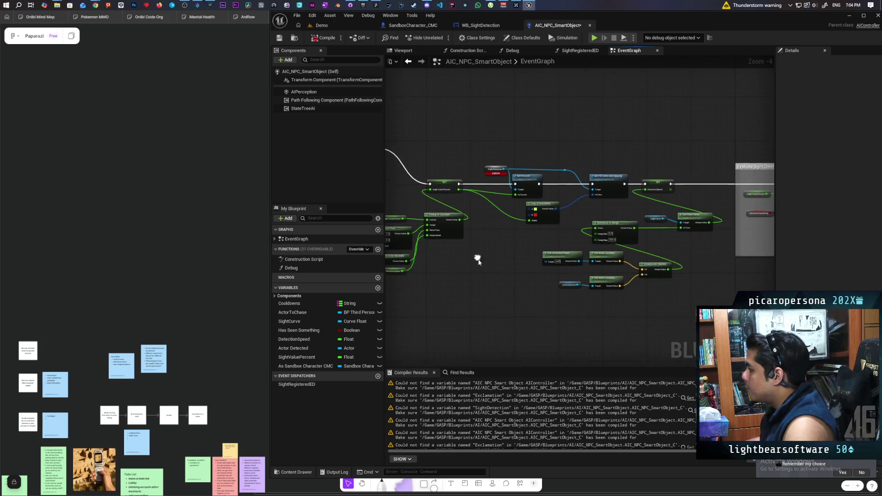
drag(506, 237, 574, 274)
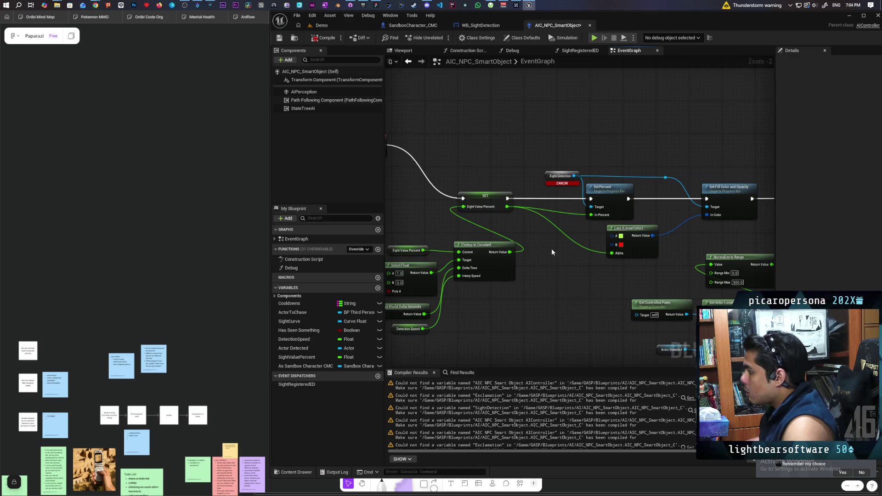
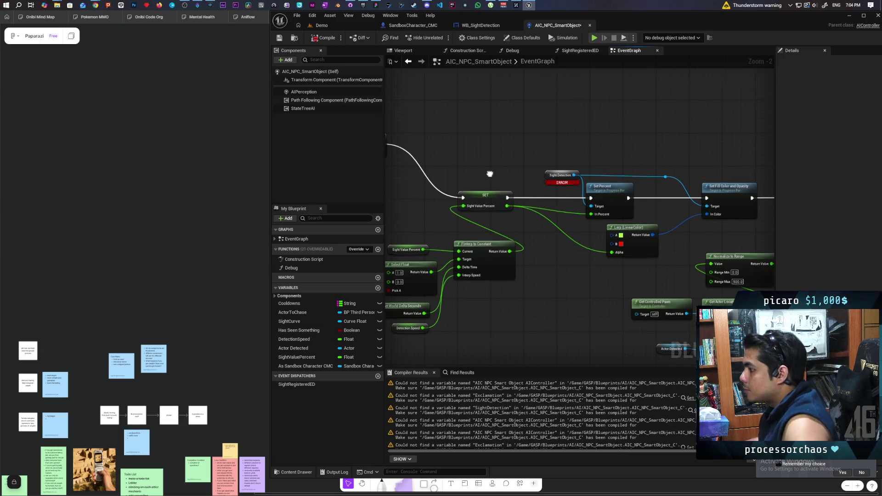
Add an As WB Sight Detection getter from the As Sandbox Character CMC reference near Event Tick.
drag(527, 217, 552, 195)
mouse_move(294, 368)
mouse_down()
mouse_move(501, 92)
mouse_move(488, 78)
mouse_move(538, 108)
mouse_up()
click(506, 83)
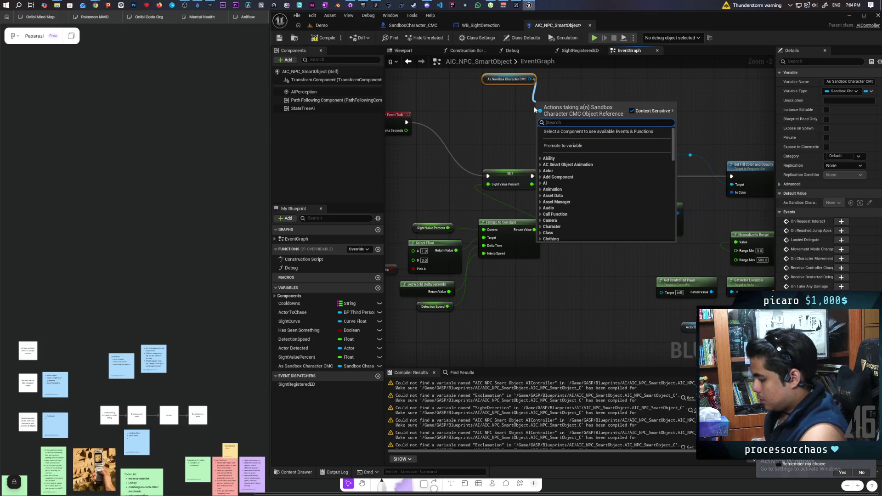
text(get w)
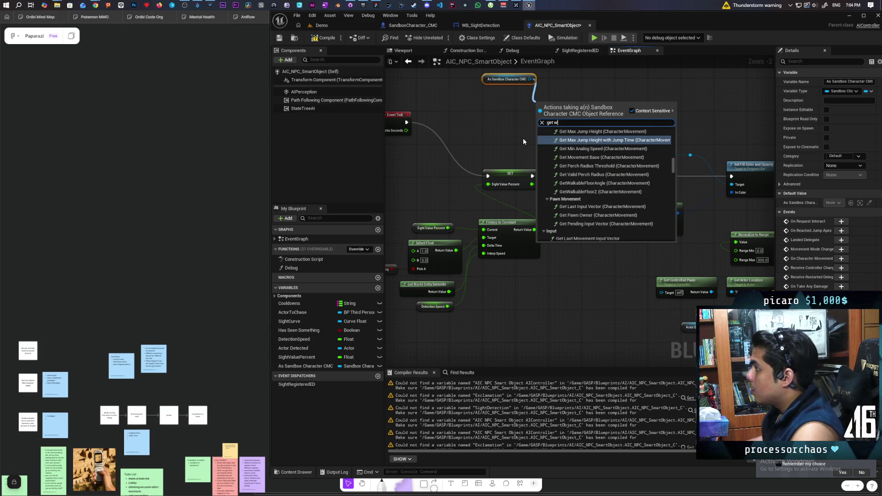
text(b sigh)
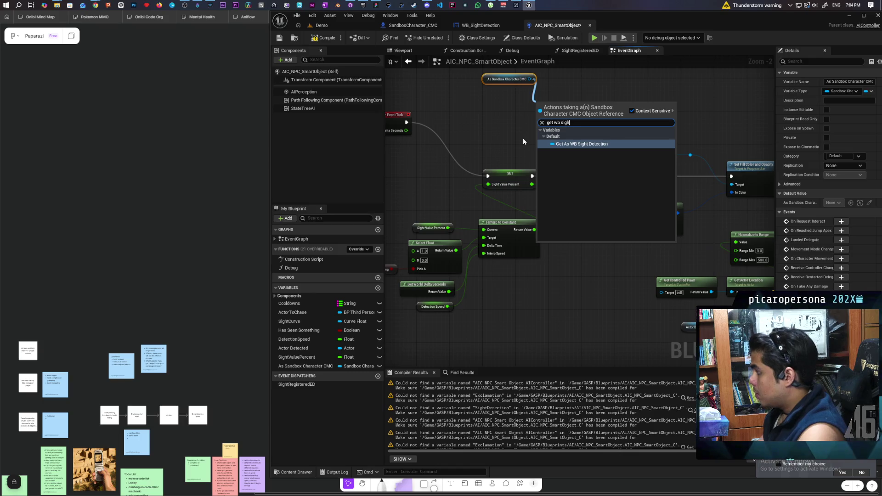
key(Return)
Place the getter beside the CMC node and switch to the WB_SightDetection widget graph.
scroll(523, 138, up, 2)
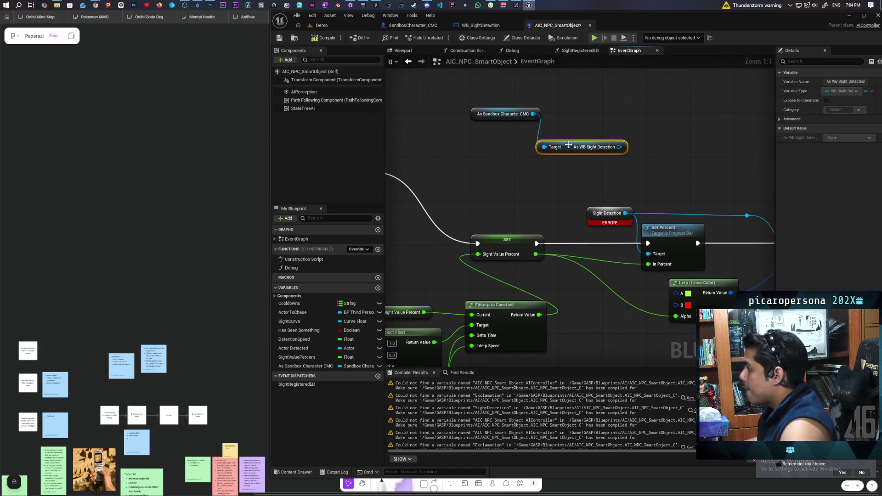
drag(569, 144, 510, 129)
click(520, 176)
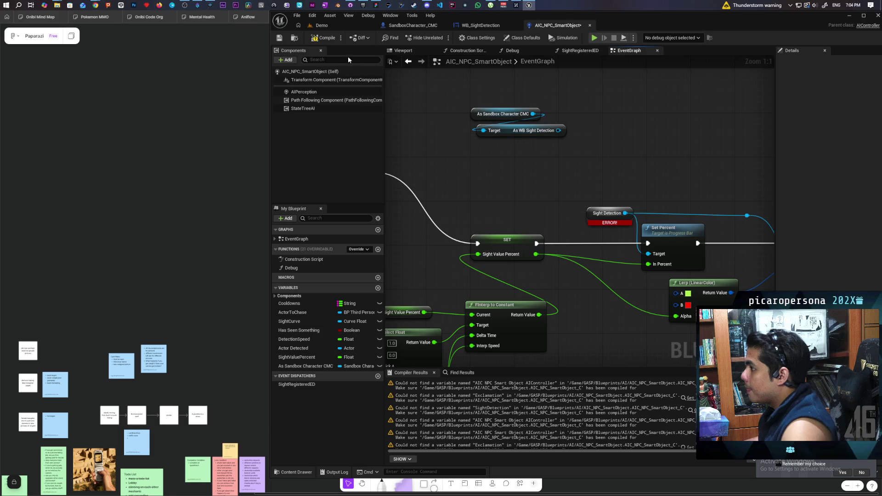
scroll(579, 174, down, 4)
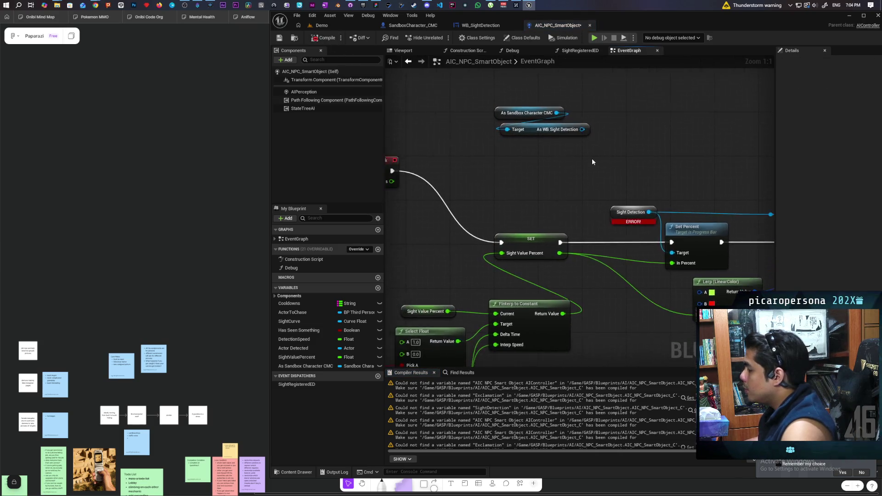
drag(562, 164, 510, 160)
mouse_move(538, 219)
mouse_down()
mouse_move(590, 216)
mouse_move(541, 205)
mouse_move(542, 219)
mouse_up()
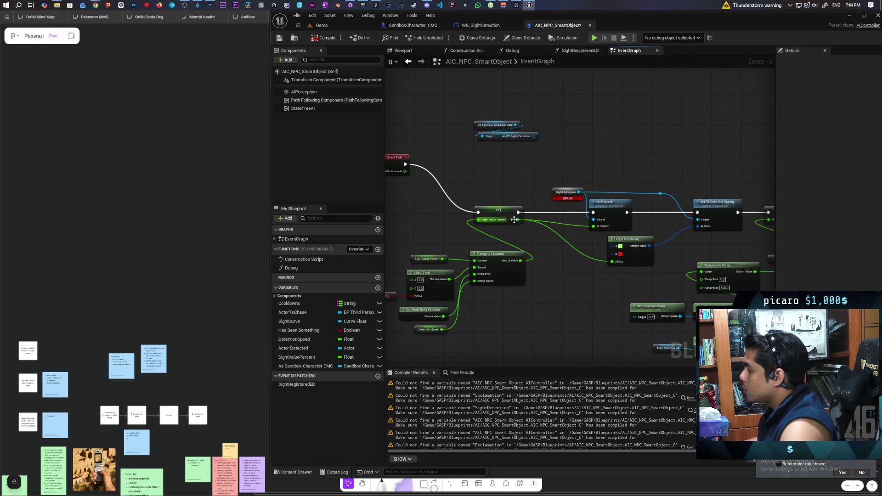
click(488, 26)
mouse_move(567, 161)
mouse_down()
mouse_move(599, 130)
mouse_move(491, 164)
mouse_up()
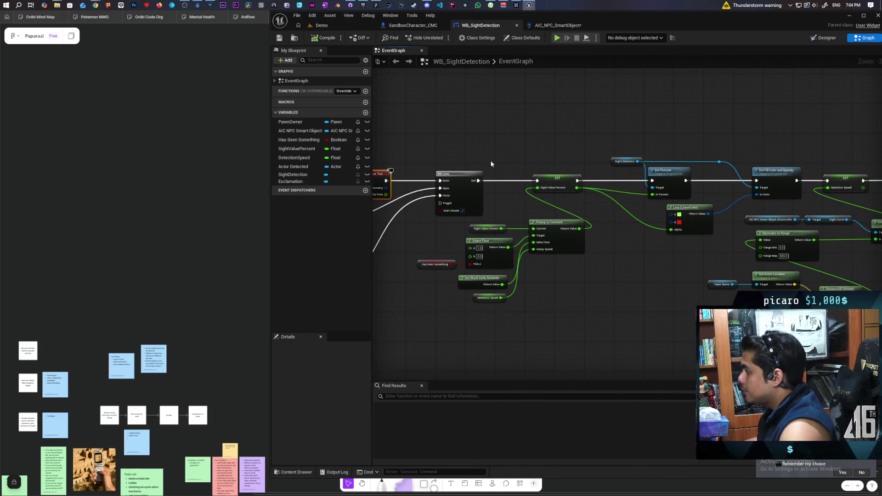
Create a custom event named Update and place it beside the progress bar nodes.
key(ctrl+v)
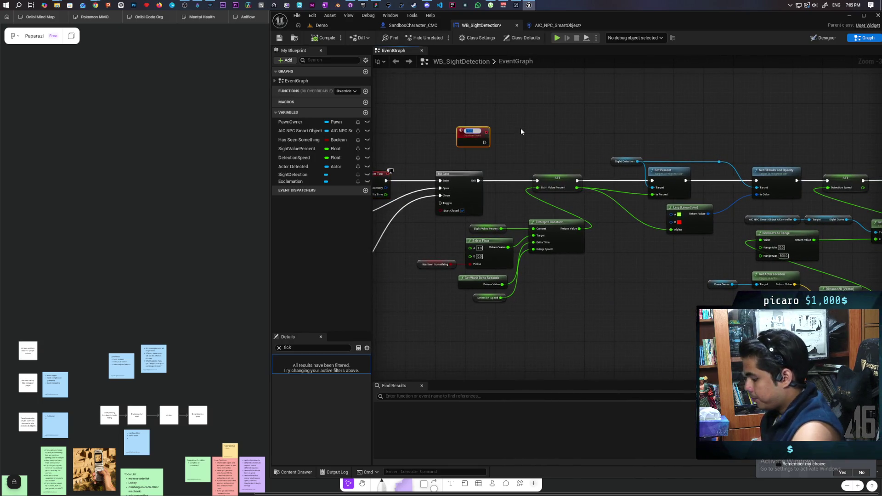
text(Update)
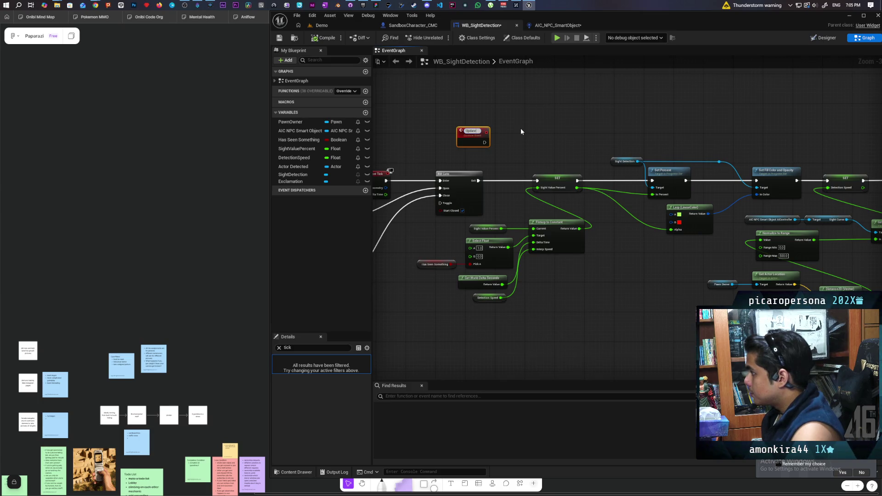
click(520, 132)
scroll(559, 150, up, 3)
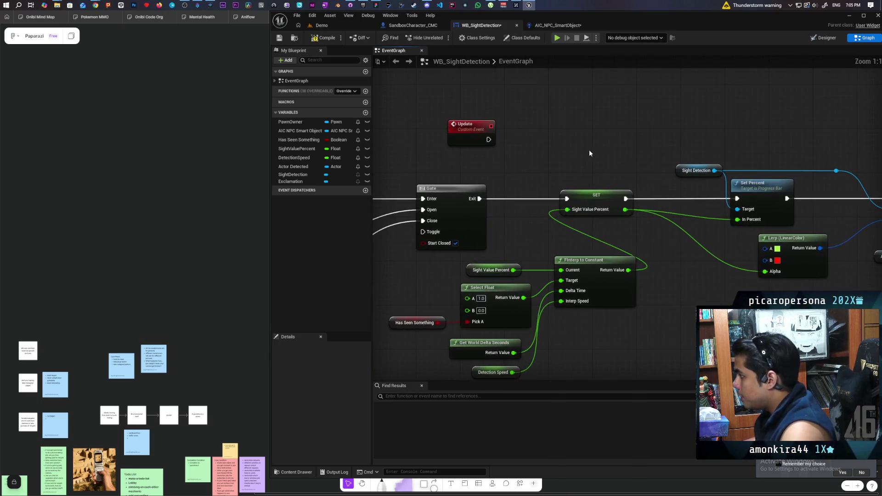
mouse_move(588, 150)
mouse_down()
mouse_move(600, 137)
mouse_move(536, 165)
mouse_up()
drag(413, 139, 575, 154)
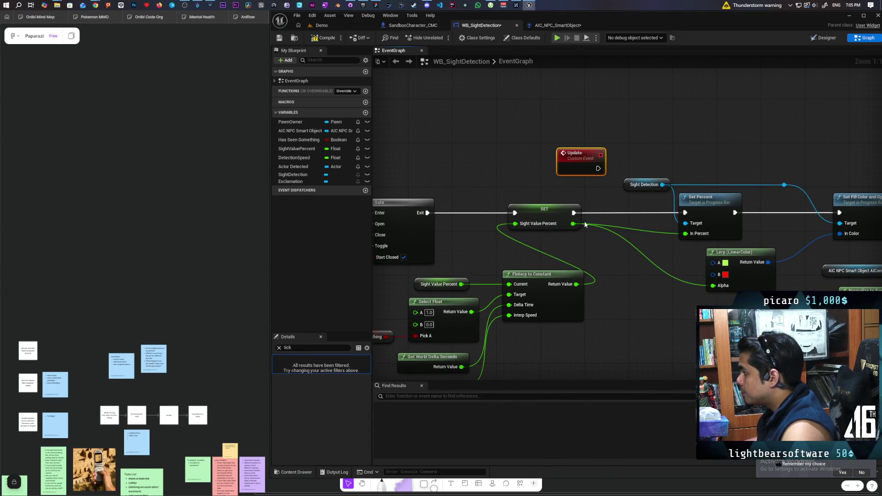
Feed Update's In Percent into Set Percent and Lerp Alpha, and detach Set Fill Color from SET.
mouse_move(685, 233)
mouse_down()
mouse_move(670, 236)
mouse_move(580, 168)
mouse_up()
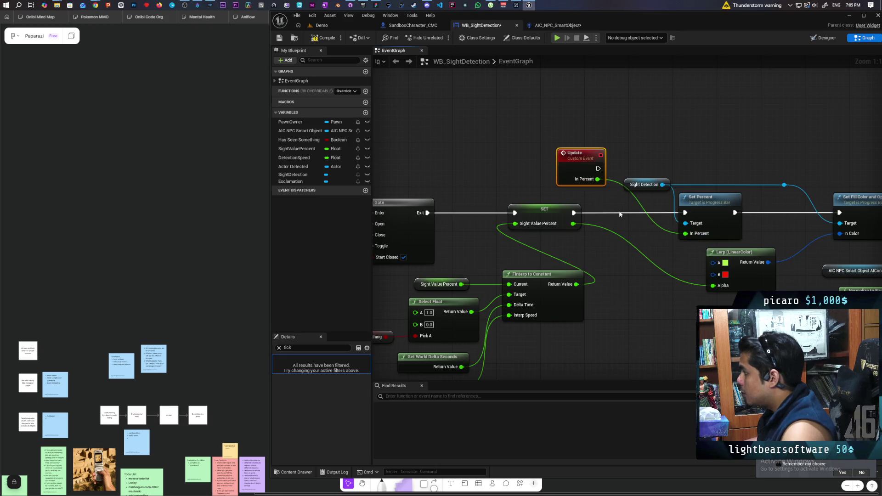
mouse_move(572, 224)
mouse_down()
mouse_move(598, 179)
mouse_move(574, 188)
mouse_move(561, 175)
mouse_move(593, 184)
mouse_move(621, 208)
mouse_move(508, 223)
mouse_up()
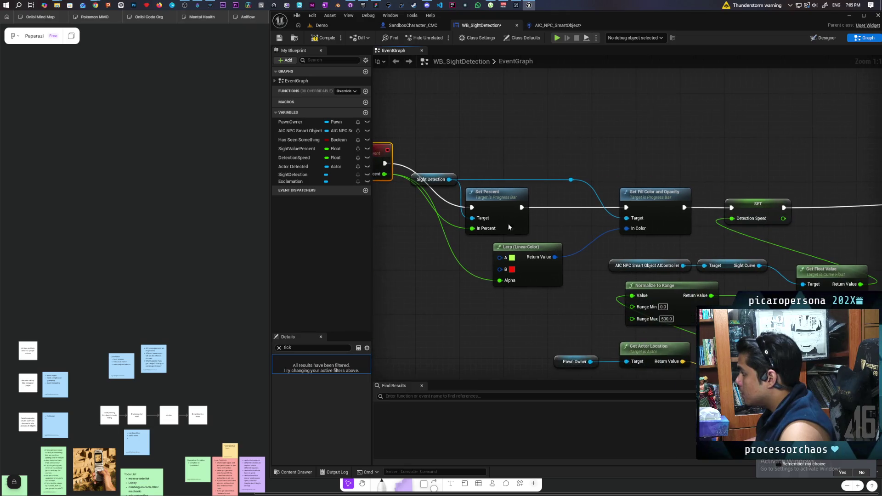
drag(662, 238, 619, 246)
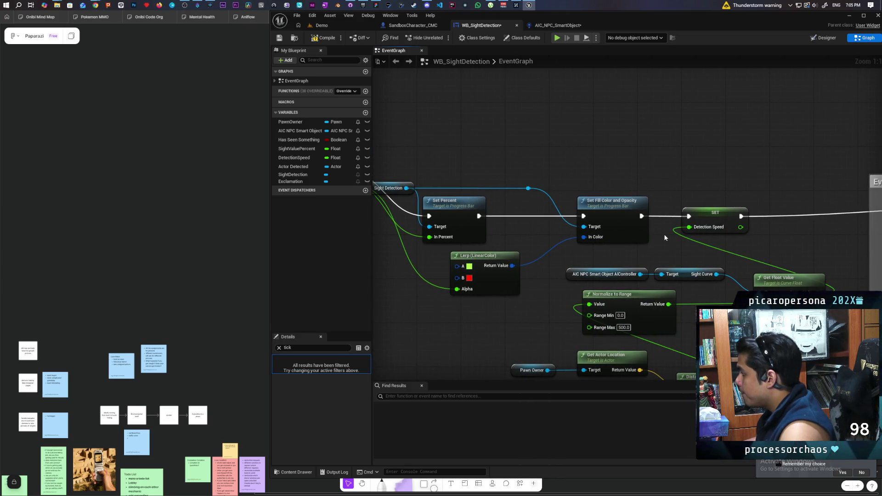
alt+click(642, 216)
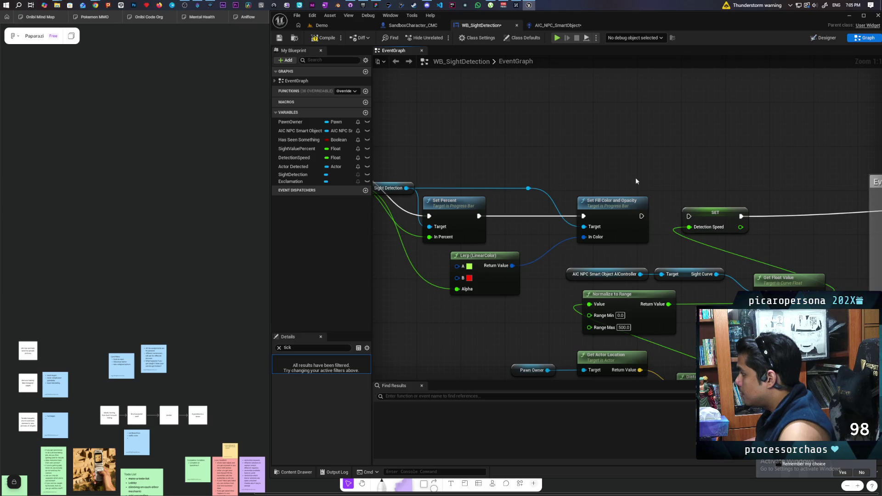
scroll(636, 181, down, 3)
mouse_move(481, 180)
mouse_down()
mouse_move(547, 221)
mouse_move(586, 268)
mouse_up()
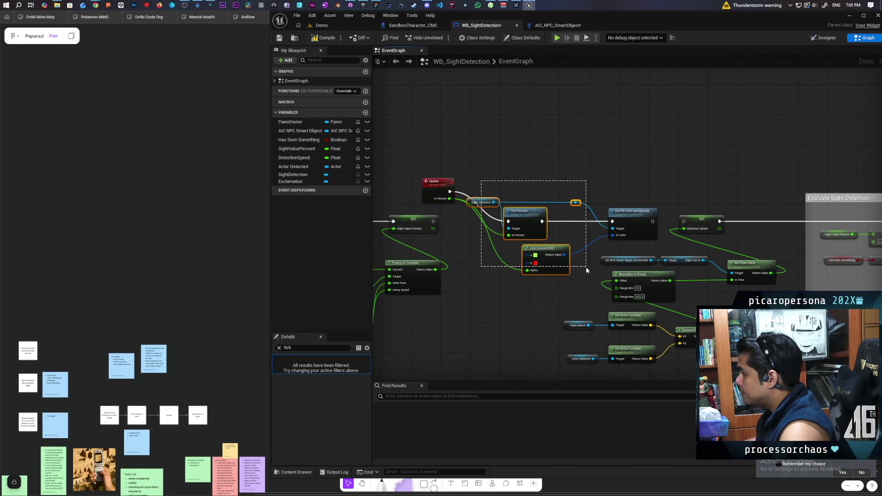
ctrl+click(633, 217)
drag(633, 217, 640, 187)
mouse_move(425, 159)
mouse_down()
mouse_move(665, 207)
mouse_move(398, 122)
mouse_up()
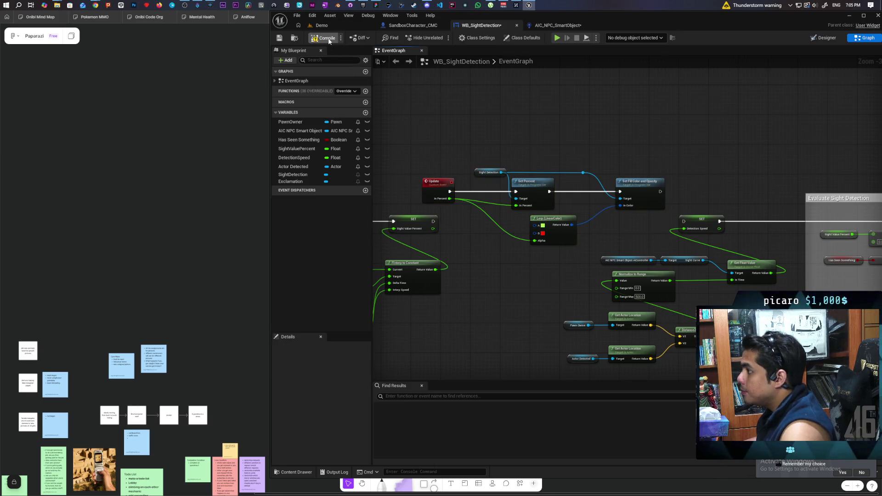
click(549, 26)
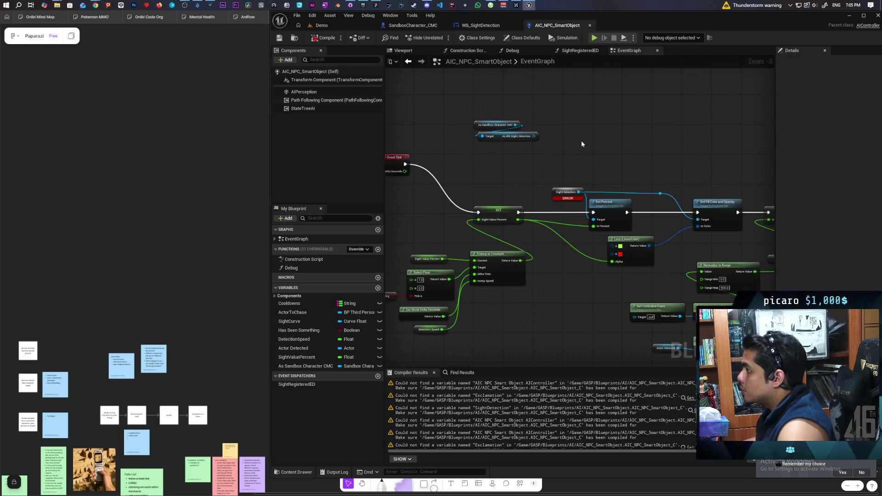
Call Update on As WB Sight Detection after the Tick SET, passing Sight Value Percent as In Percent.
scroll(535, 191, up, 3)
drag(554, 176, 588, 165)
text(update)
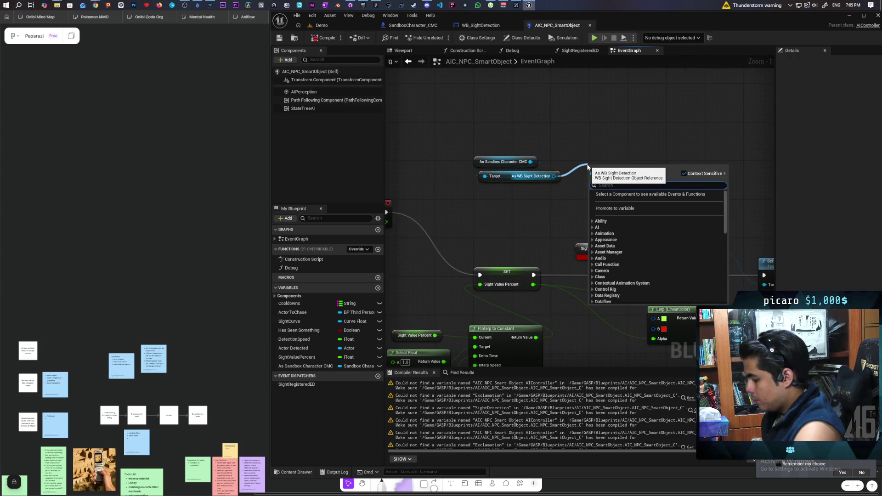
key(Return)
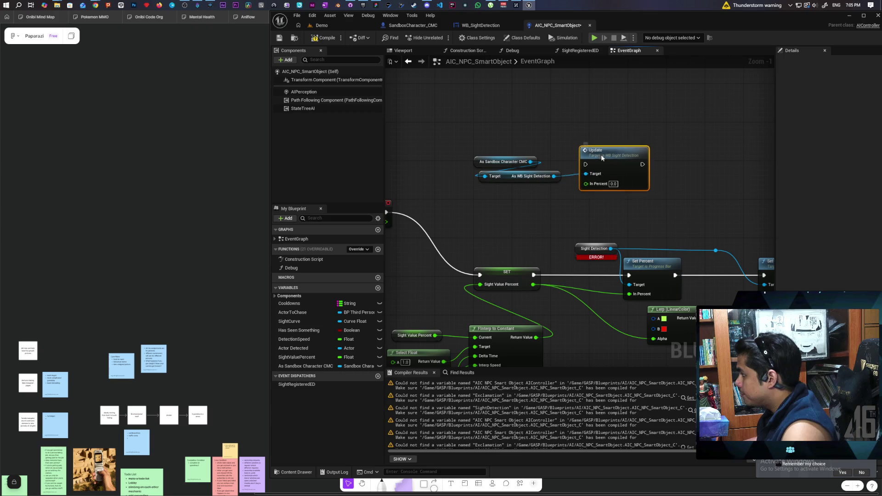
mouse_move(568, 256)
mouse_down()
mouse_move(658, 181)
mouse_move(603, 171)
mouse_move(556, 192)
mouse_move(508, 186)
mouse_up()
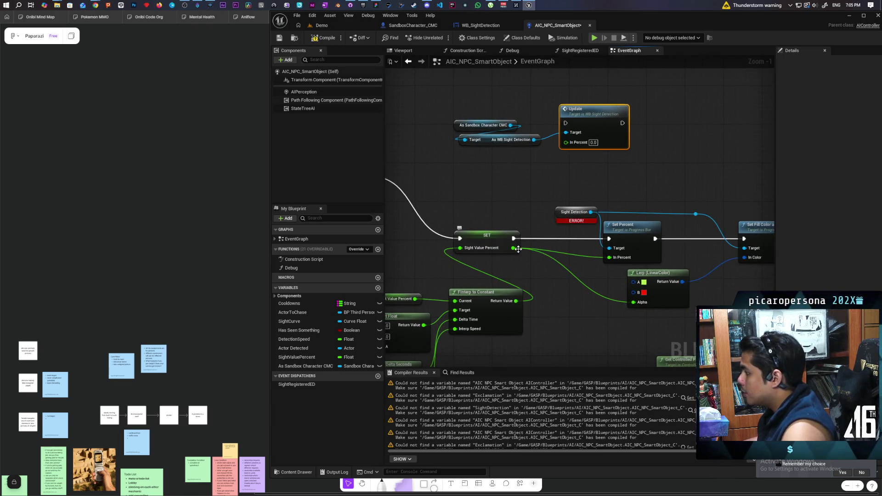
drag(513, 248, 565, 142)
drag(512, 239, 565, 123)
mouse_move(519, 211)
mouse_down()
mouse_move(623, 189)
mouse_move(627, 203)
mouse_move(575, 210)
mouse_move(580, 199)
mouse_move(582, 214)
mouse_up()
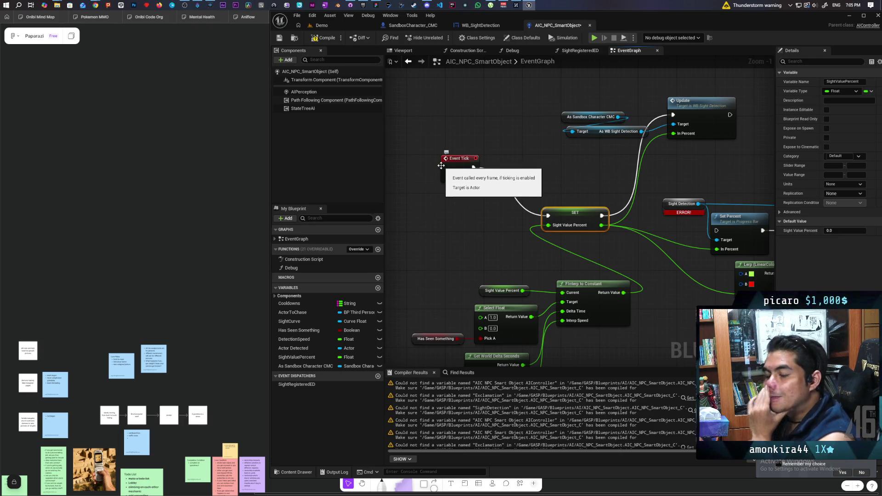
mouse_move(565, 179)
mouse_down()
mouse_move(446, 229)
mouse_move(532, 230)
mouse_up()
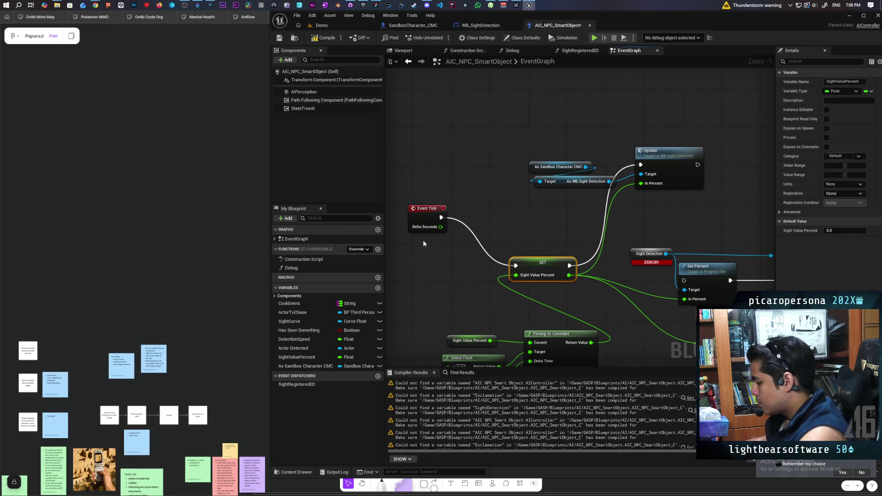
key(ctrl+v)
mouse_move(429, 221)
mouse_down()
mouse_move(405, 216)
mouse_move(438, 256)
mouse_up()
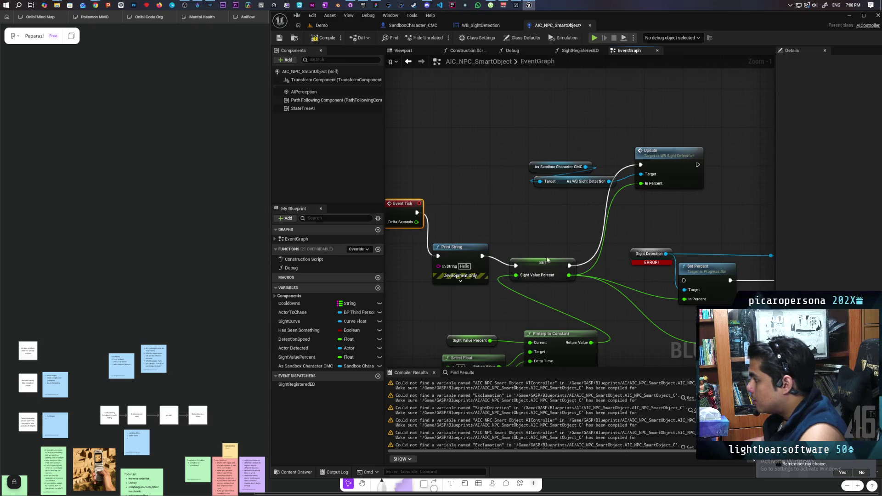
click(325, 37)
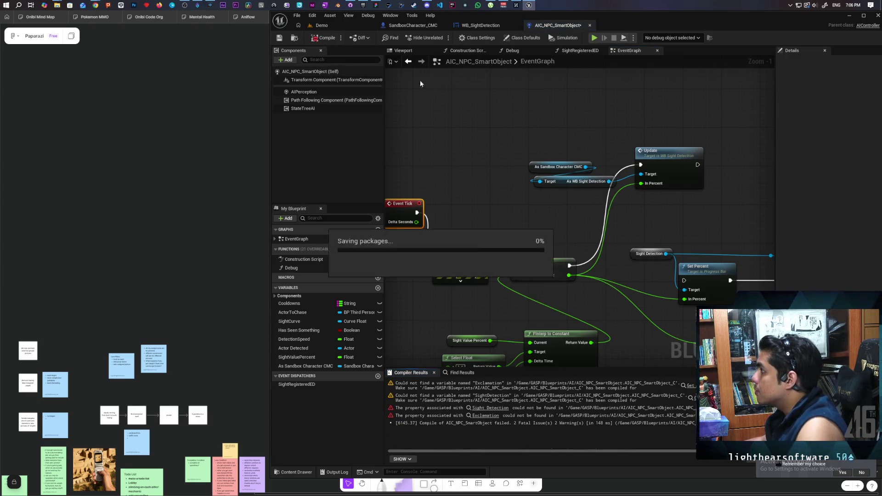
click(331, 25)
click(441, 37)
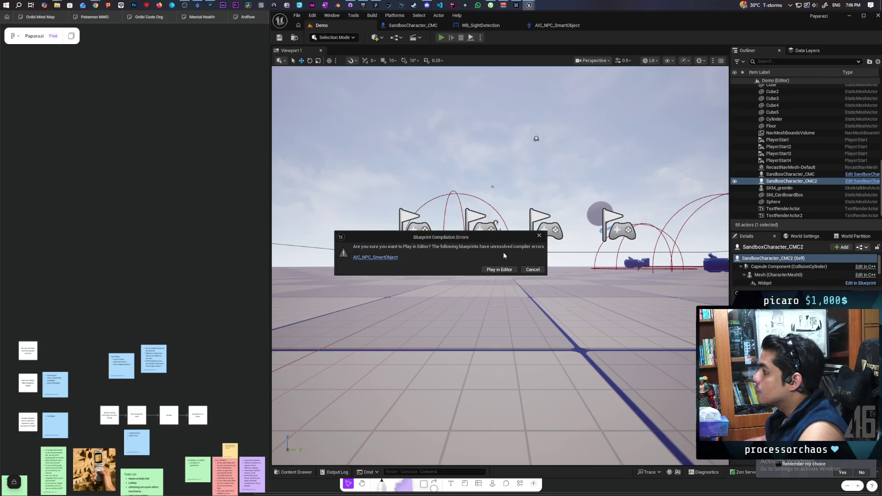
click(532, 269)
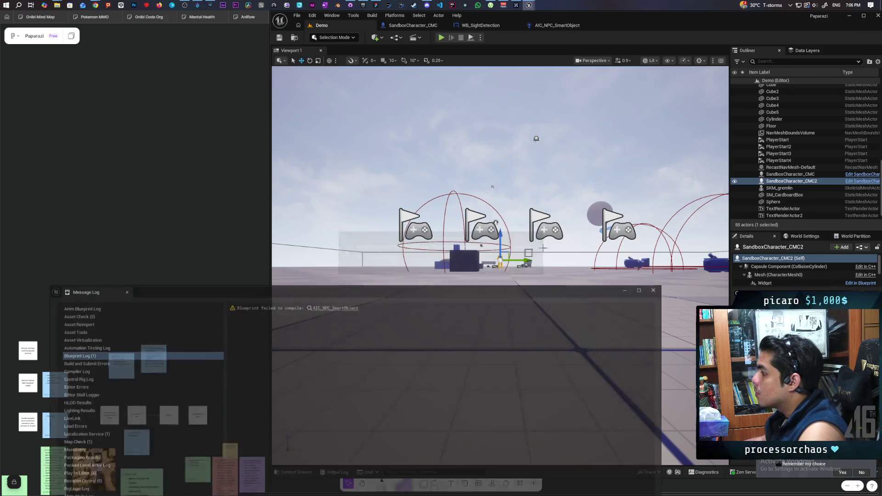
click(658, 289)
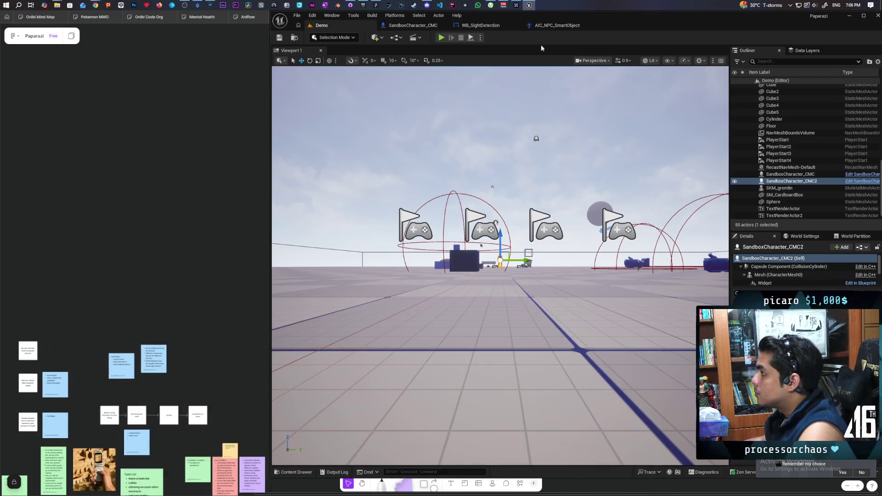
click(557, 25)
scroll(493, 197, down, 3)
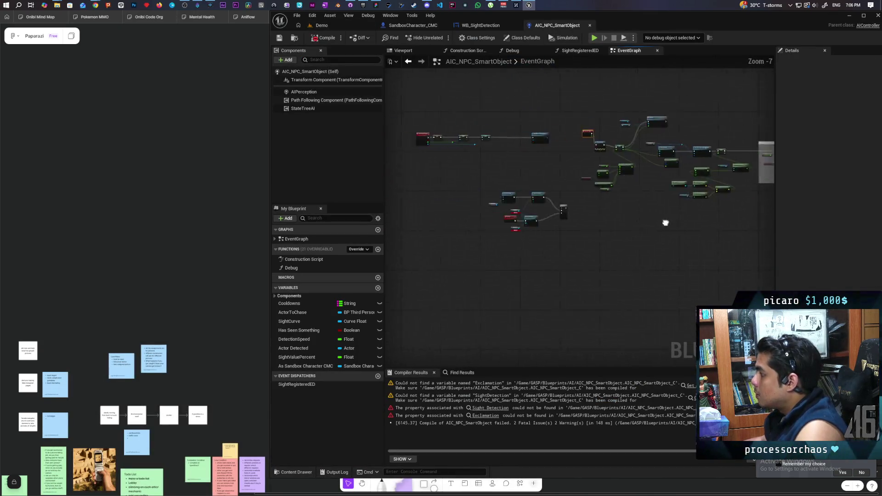
Wrap the selected sight-detection nodes in a comment.
scroll(593, 244, up, 2)
scroll(582, 239, down, 4)
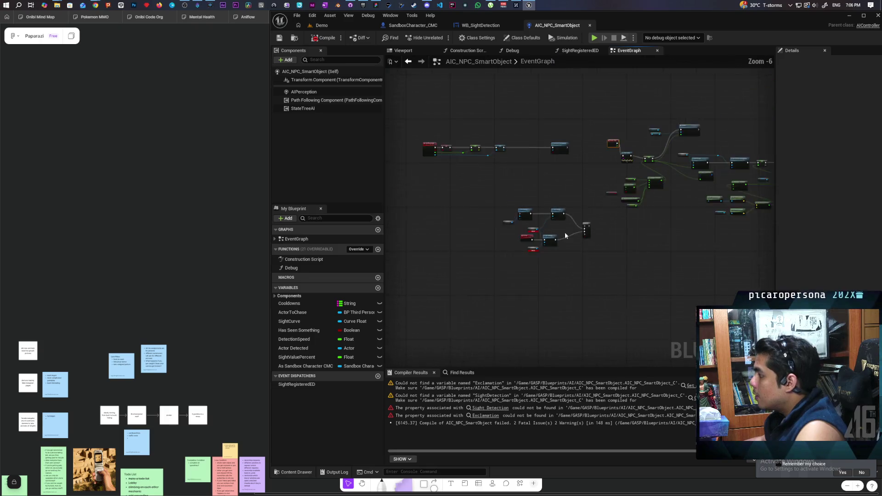
drag(630, 263, 631, 254)
key(c)
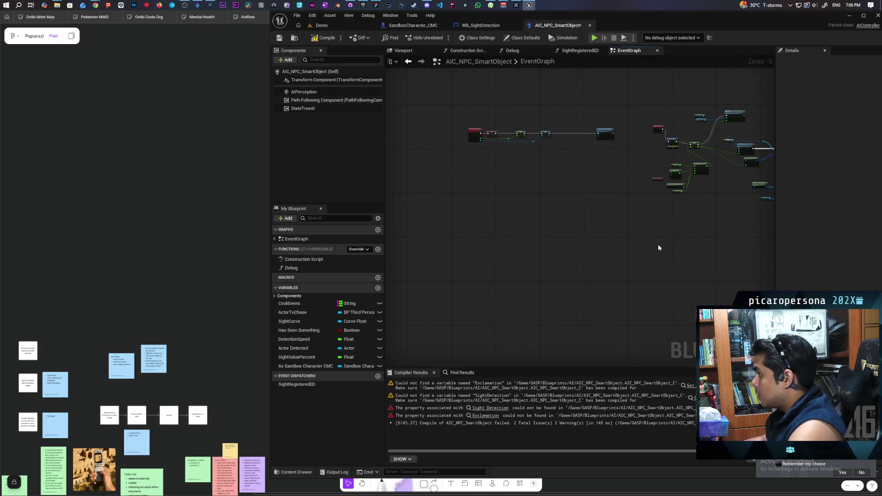
scroll(658, 244, up, 1)
scroll(570, 272, up, 1)
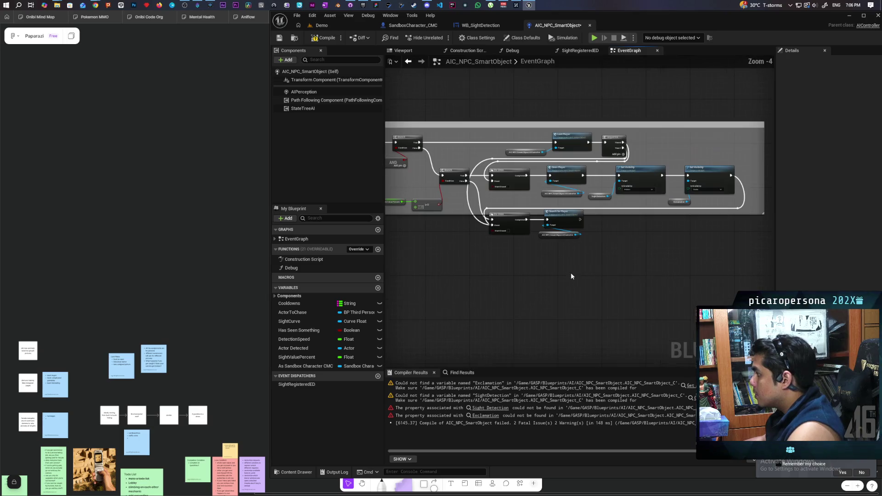
scroll(624, 275, up, 1)
scroll(624, 274, down, 1)
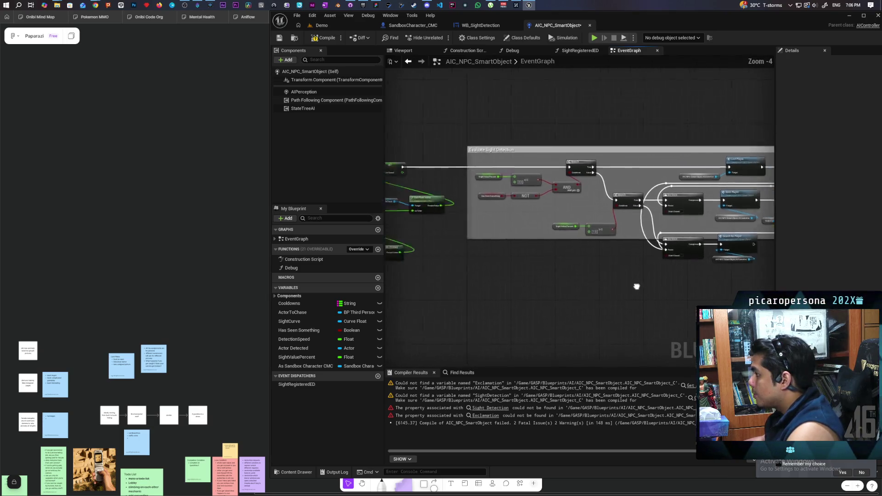
scroll(553, 286, up, 1)
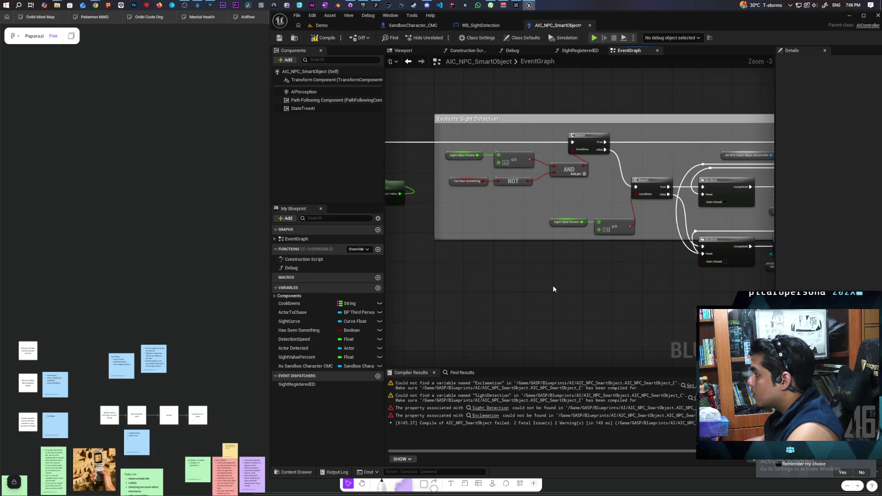
Delete the Evaluate Sight Detection comment and its nodes, then compile and save the blueprint.
mouse_move(614, 288)
mouse_down()
mouse_move(428, 269)
mouse_move(410, 277)
mouse_up()
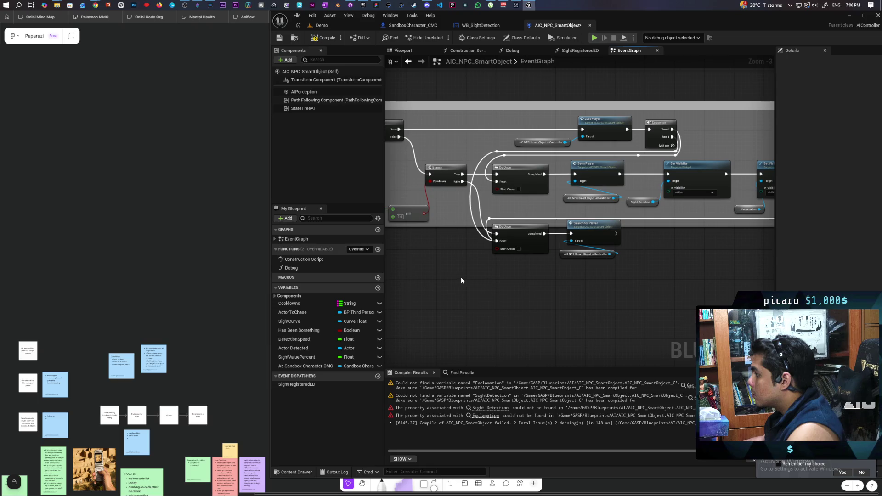
scroll(466, 275, down, 3)
drag(466, 275, 535, 263)
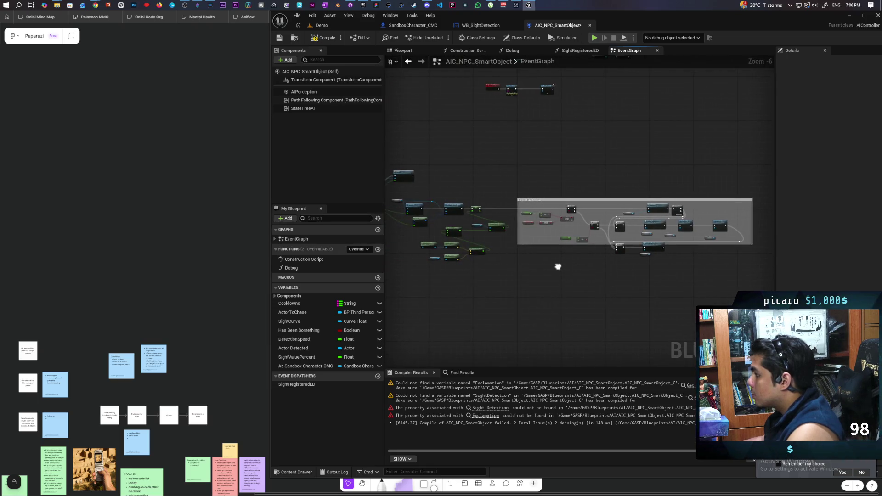
scroll(535, 264, up, 2)
scroll(535, 268, down, 3)
mouse_move(715, 151)
mouse_down()
mouse_move(593, 271)
mouse_move(448, 295)
mouse_up()
key(Delete)
key(Home)
key(F7)
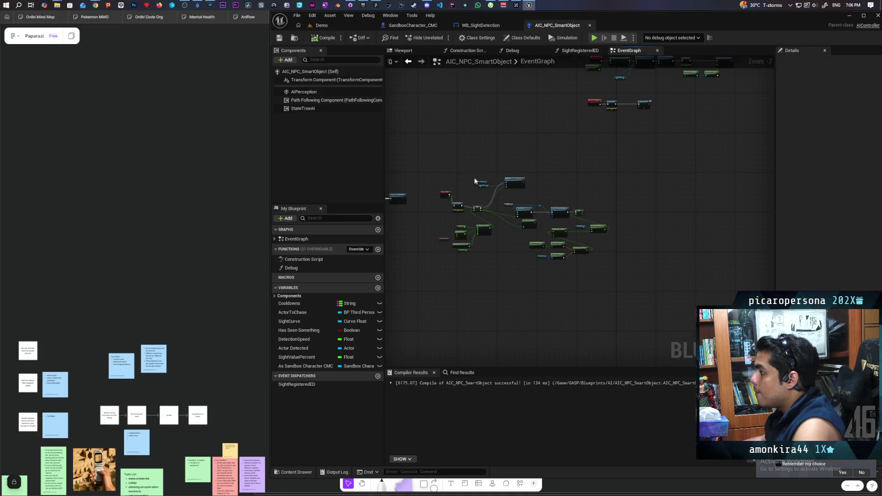
scroll(475, 180, up, 3)
click(322, 25)
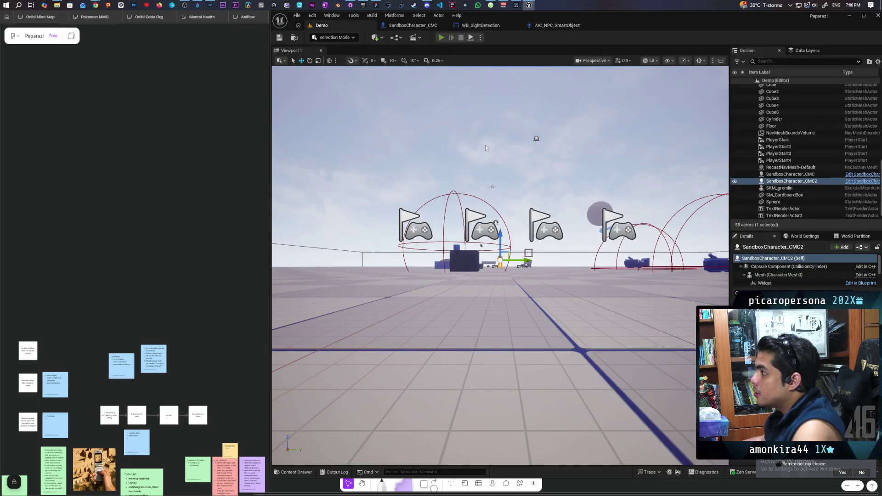
key(alt+p)
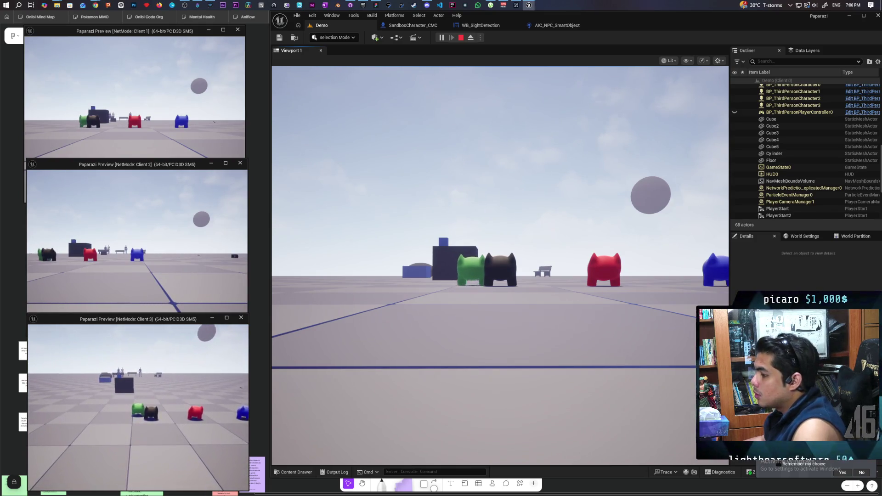
key(w)
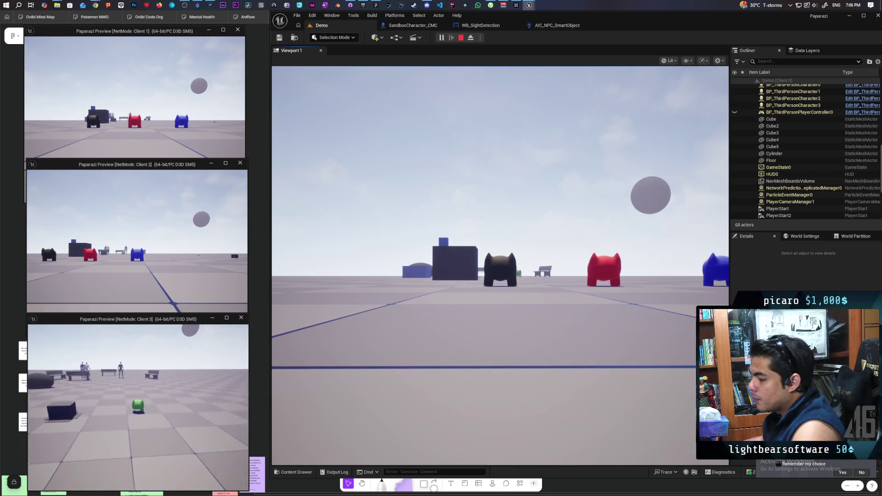
key(w)
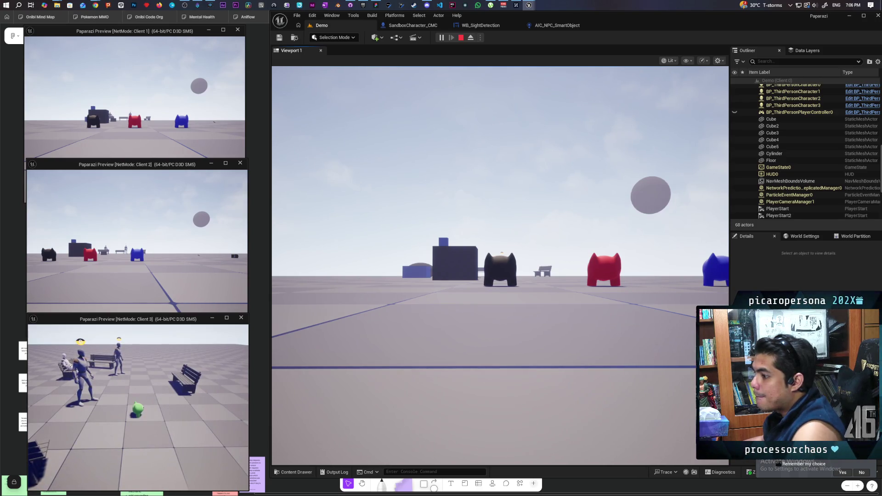
key(Escape)
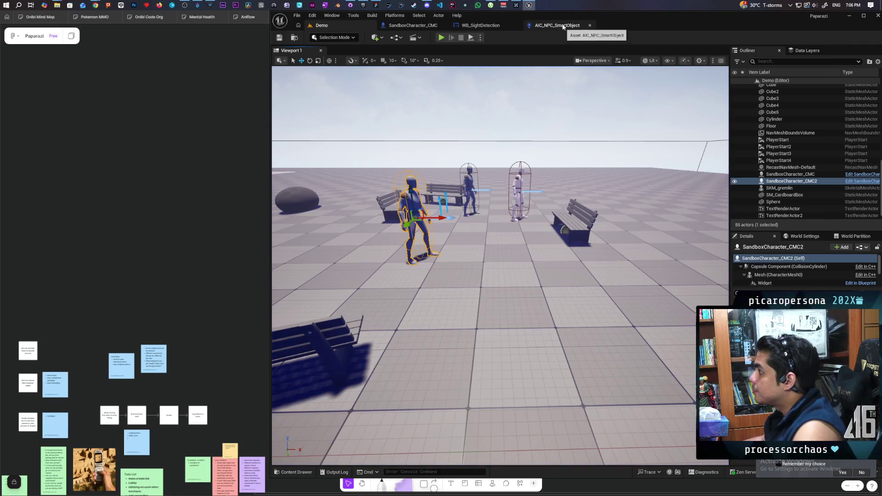
Add a Sight Registered function call ahead of Call Sight Registered ED.
click(563, 28)
scroll(516, 137, down, 4)
scroll(509, 193, up, 5)
click(502, 250)
scroll(533, 202, down, 6)
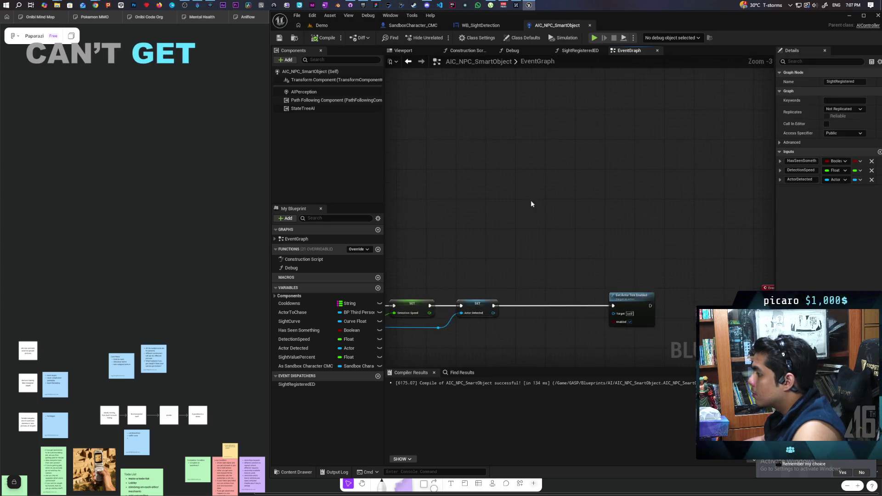
scroll(533, 219, up, 7)
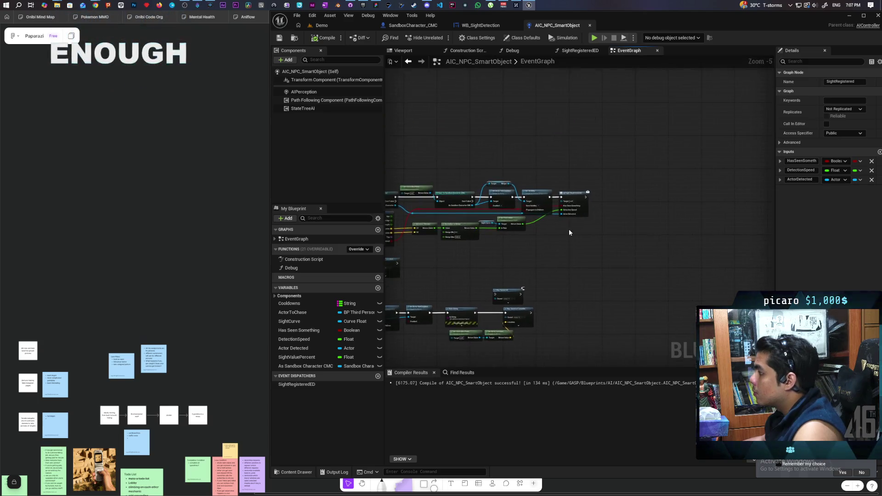
mouse_move(528, 204)
mouse_down()
mouse_move(565, 153)
mouse_move(560, 148)
mouse_up()
text(sig)
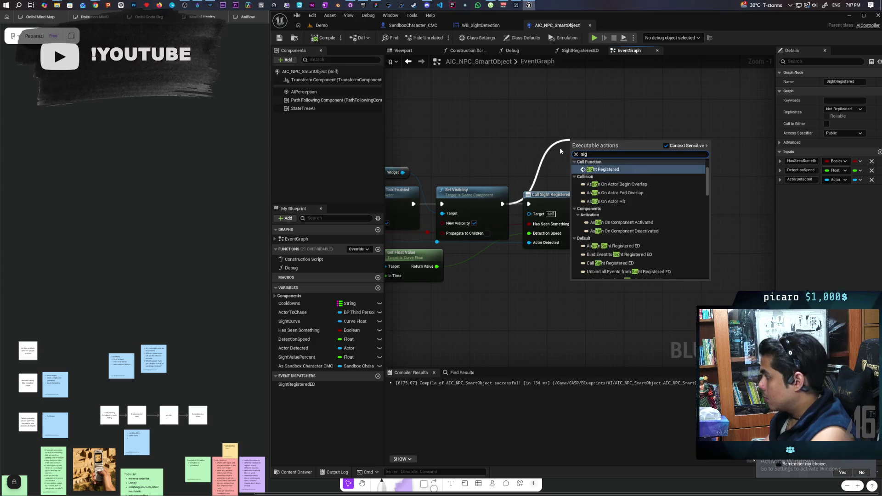
text(ht)
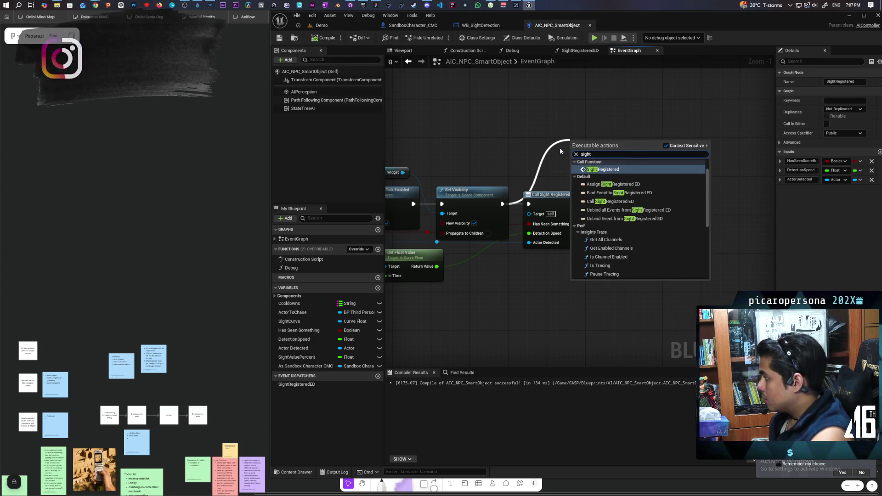
click(594, 158)
drag(594, 158, 589, 125)
Move Has Seen Something, Detection Speed and Actor Detected onto Sight Registered, unlink the dispatcher, compile and play-test.
drag(550, 195, 644, 220)
drag(625, 248, 575, 142)
drag(625, 258, 569, 153)
mouse_move(626, 269)
mouse_down()
mouse_move(591, 180)
mouse_move(569, 161)
mouse_up()
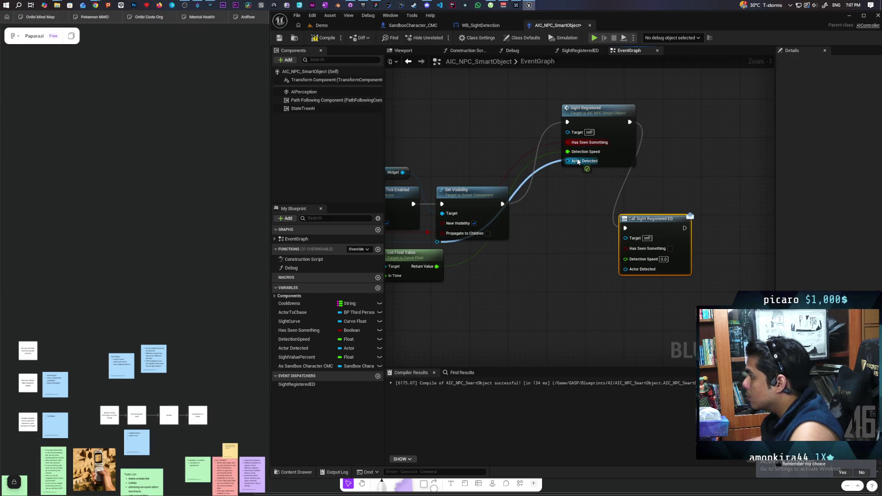
alt+click(624, 196)
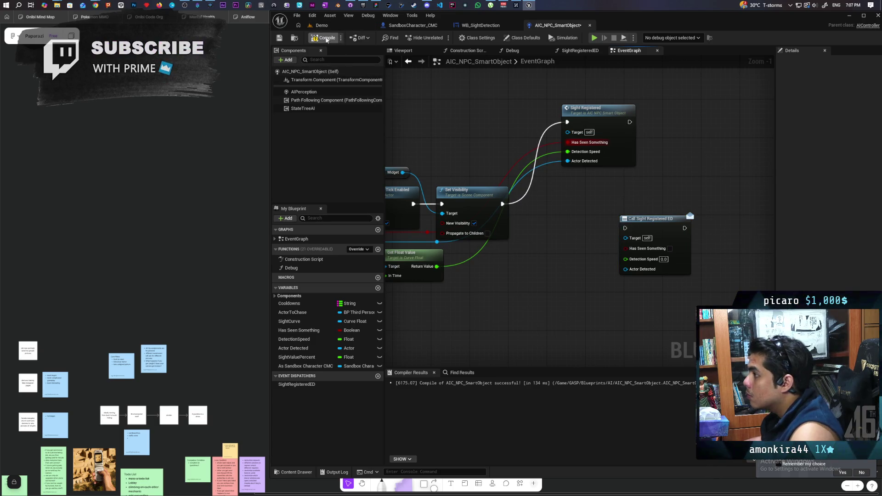
click(345, 28)
click(440, 38)
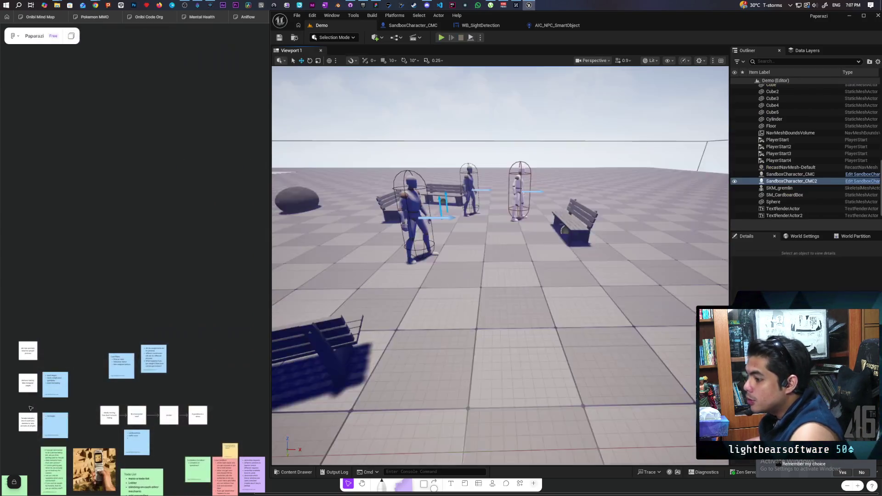
Stop the test play and reposition the Sight Registered node in AIC_NPC_SmartObject.
key(Escape)
click(556, 26)
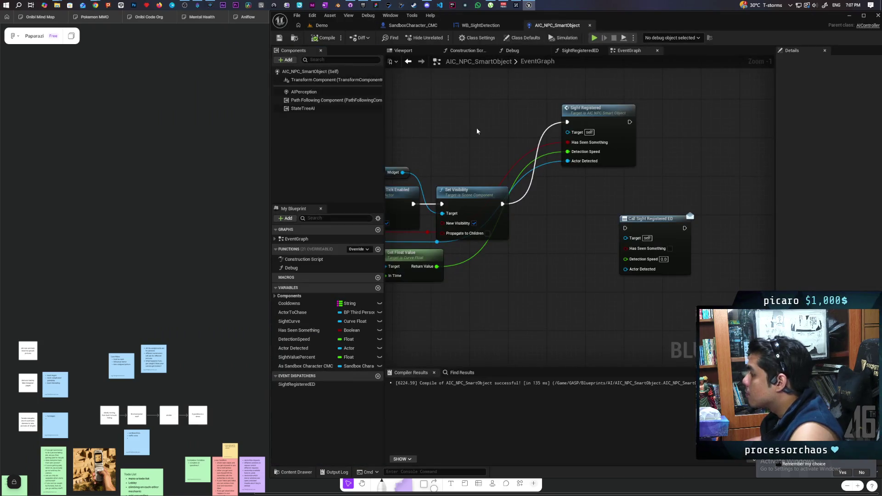
scroll(567, 138, down, 3)
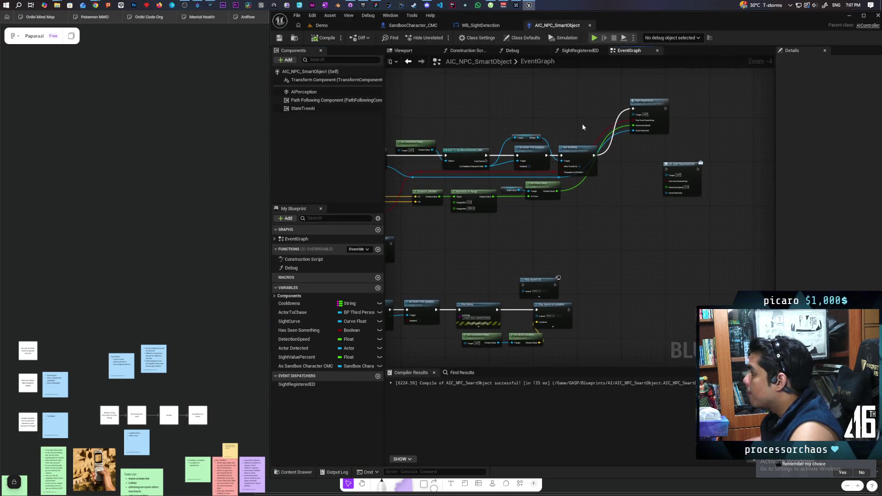
drag(583, 127, 576, 146)
drag(614, 124, 600, 162)
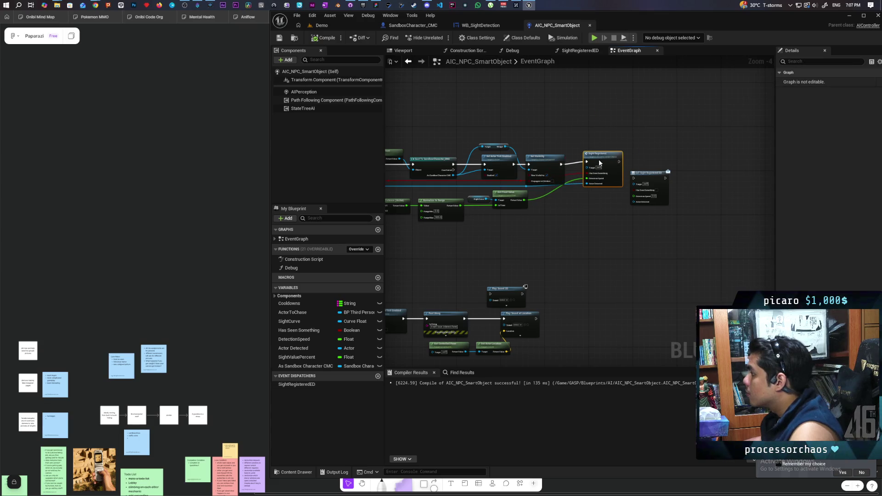
scroll(593, 155, down, 7)
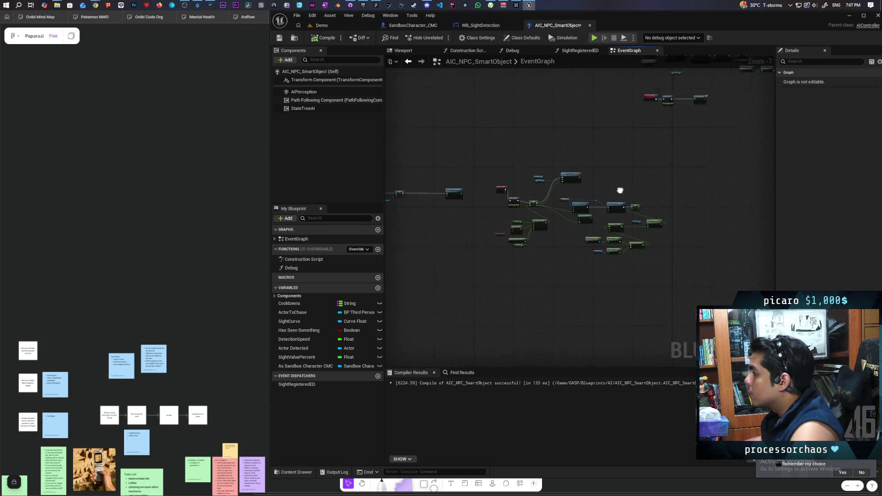
scroll(612, 195, up, 9)
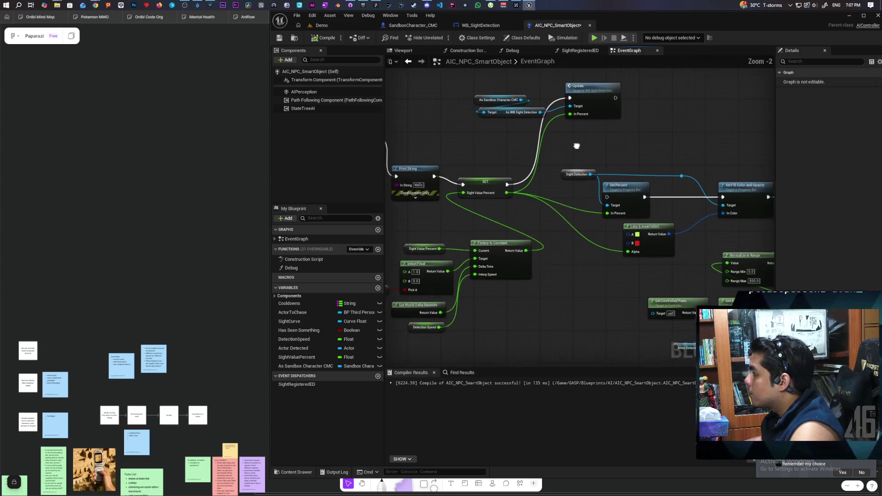
Delete the Print String after Event Tick, wire Event Tick straight into SET, and add a custom event.
click(531, 208)
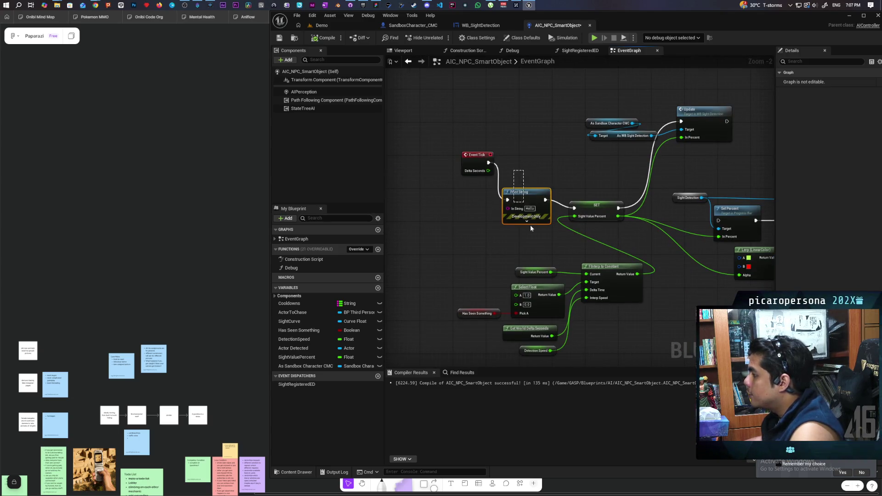
key(Delete)
mouse_move(477, 155)
mouse_down()
mouse_move(481, 205)
mouse_move(574, 208)
mouse_up()
mouse_move(481, 211)
mouse_down()
mouse_move(466, 208)
mouse_move(468, 244)
mouse_move(427, 202)
mouse_move(475, 219)
mouse_move(498, 206)
mouse_up()
scroll(471, 235, down, 1)
scroll(473, 220, up, 2)
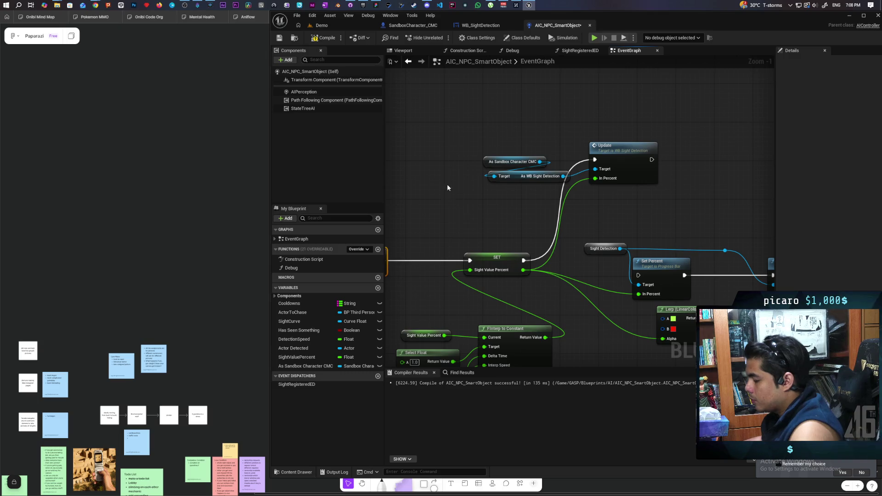
key(ctrl+v)
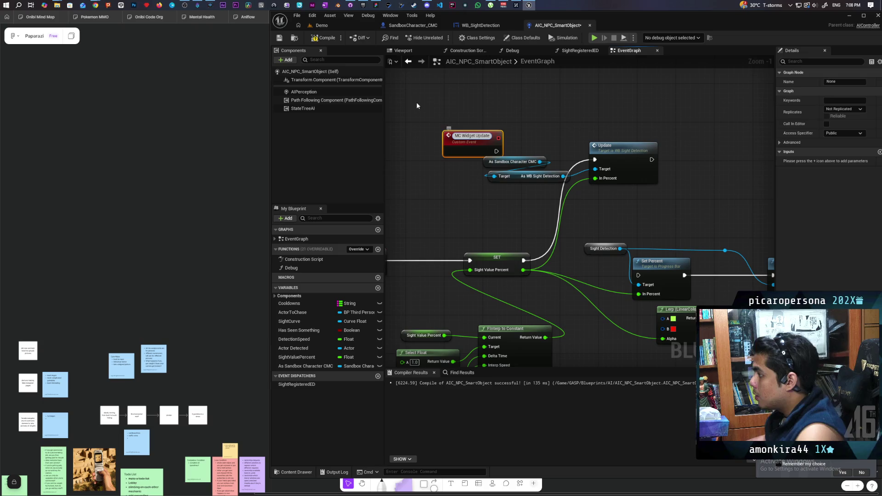
Name the event MC Widget Update, wire it into Update, and give it an In Percent input.
click(462, 104)
mouse_move(470, 139)
mouse_down()
mouse_move(436, 138)
mouse_move(595, 161)
mouse_up()
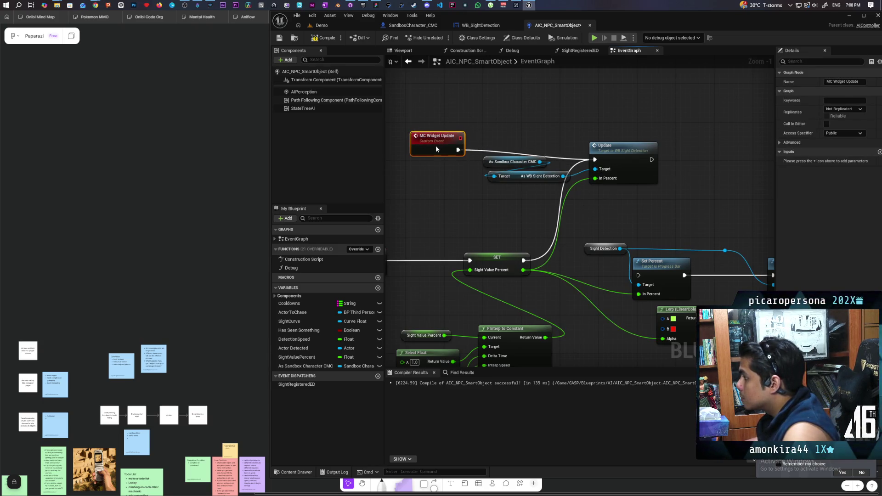
drag(450, 188, 481, 183)
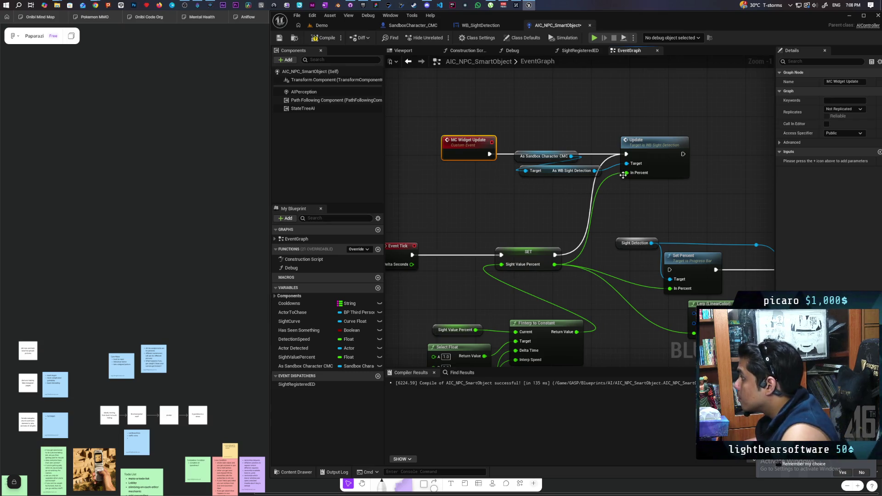
drag(627, 173, 551, 212)
drag(488, 197, 481, 160)
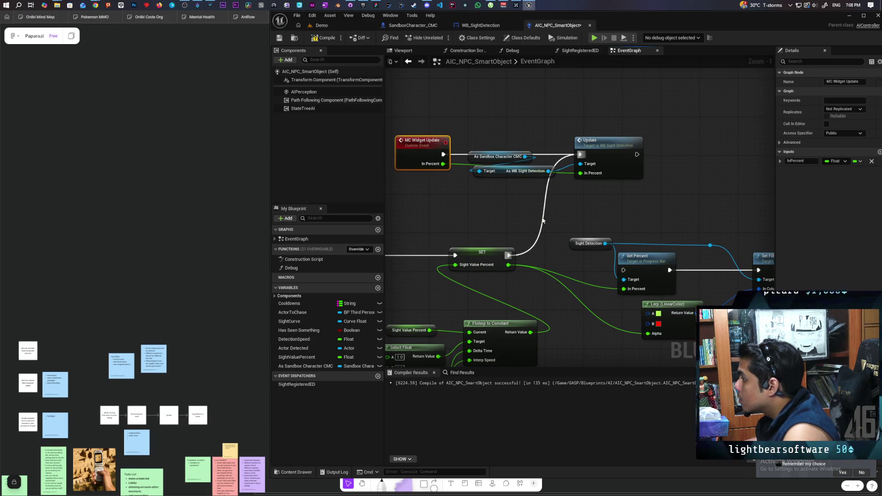
Call MC Widget Update after SET, feeding Sight Value Percent into its In Percent.
drag(510, 256, 523, 219)
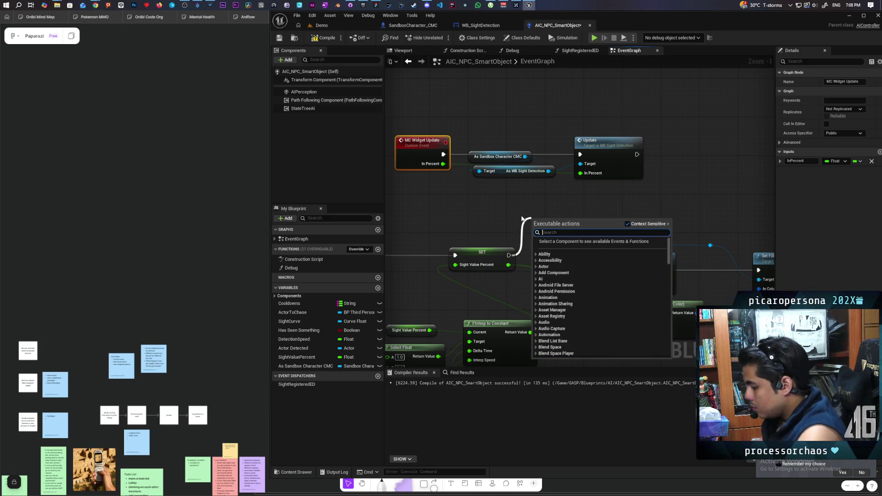
text(mc wid)
key(Return)
mouse_move(529, 218)
mouse_down()
mouse_move(503, 208)
mouse_move(512, 200)
mouse_up()
drag(508, 265, 518, 233)
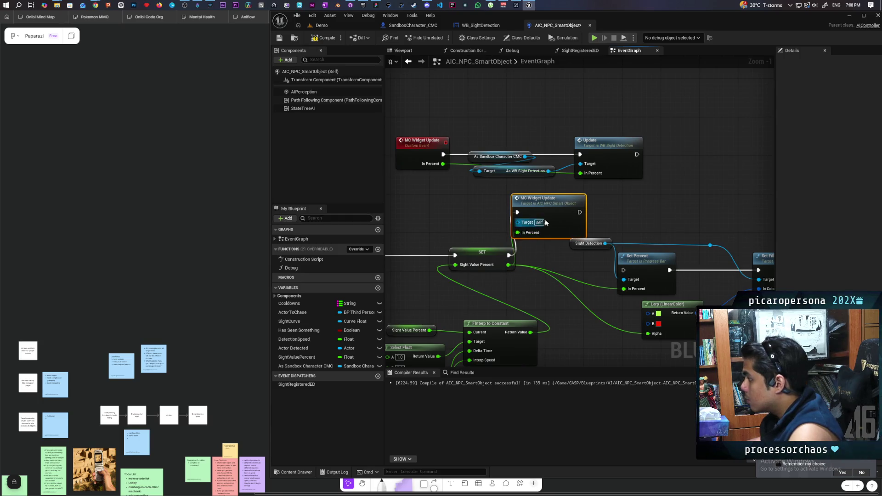
drag(542, 199, 562, 199)
Set MC Widget Update's replication to Multicast and Reliable, and save the blueprint.
click(436, 152)
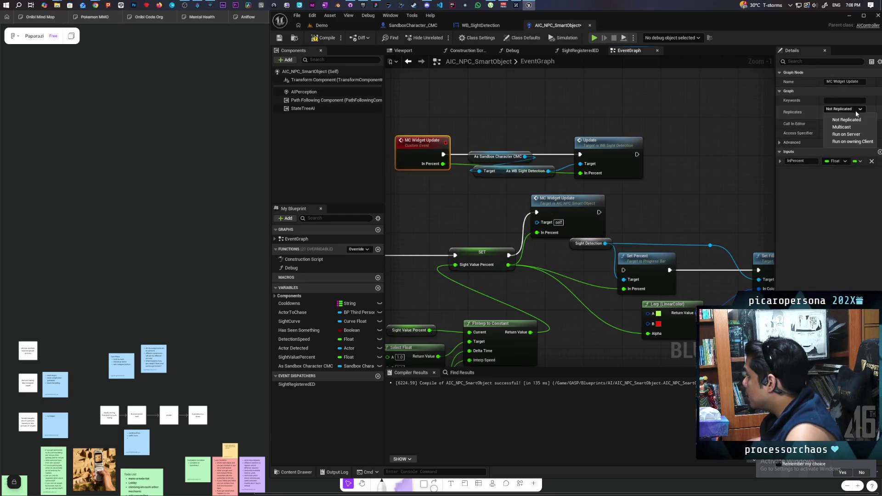
click(851, 127)
click(827, 116)
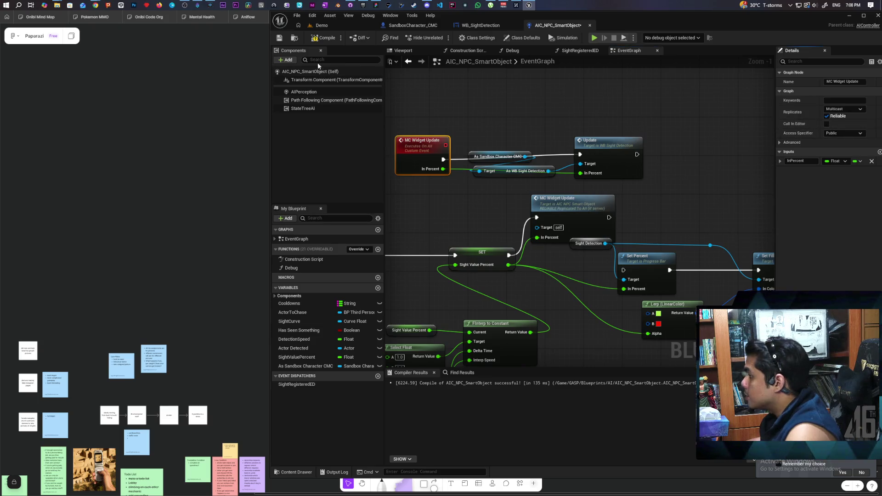
key(ctrl+s)
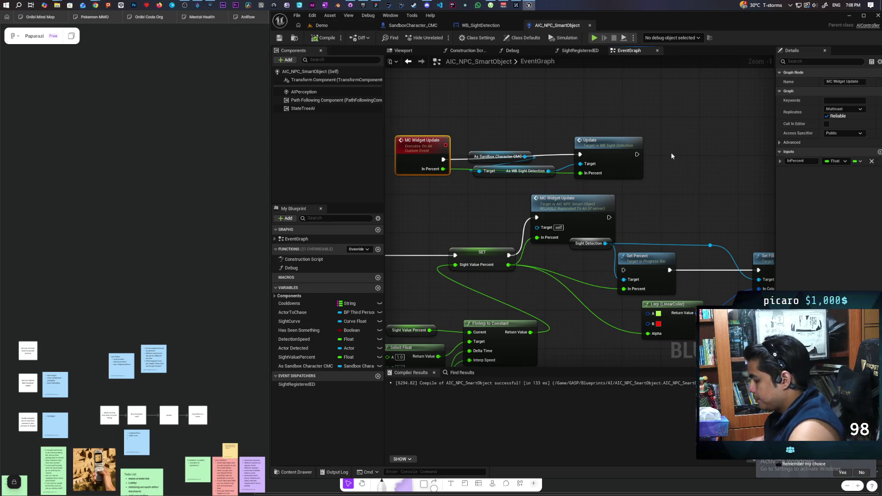
Add a Print String after Update and compile the blueprint.
key(ctrl+v)
drag(638, 154, 676, 159)
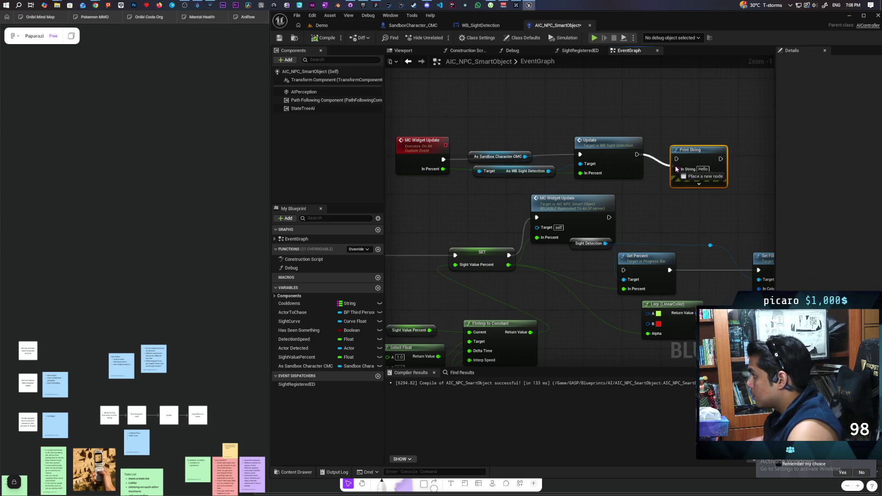
click(335, 24)
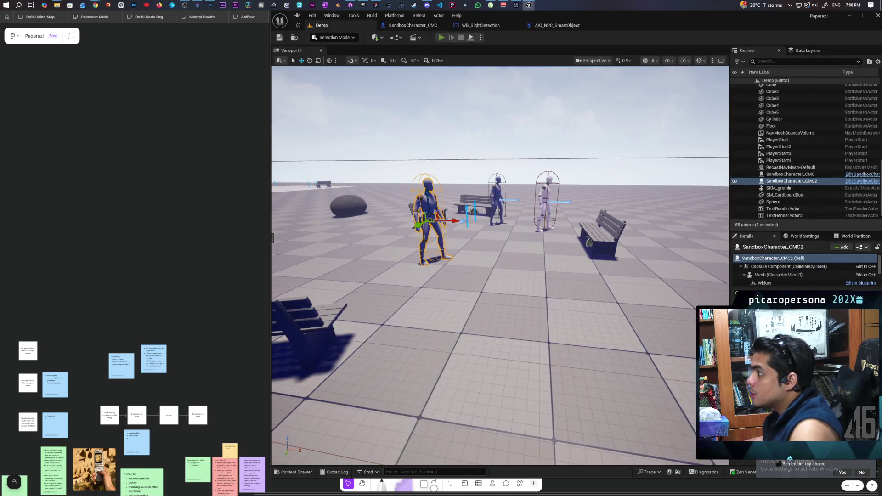
Play with three clients, walk Client 3 toward the NPCs, watch for Server: Hello, then stop.
click(439, 41)
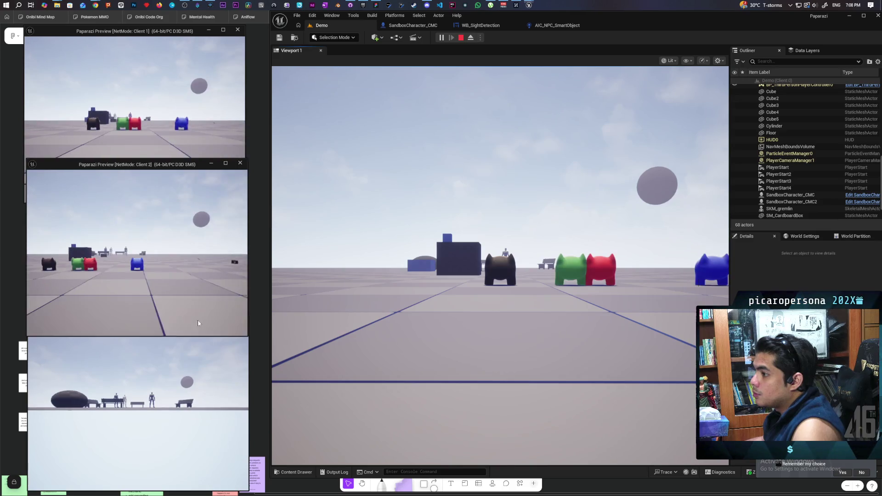
click(150, 380)
key(w)
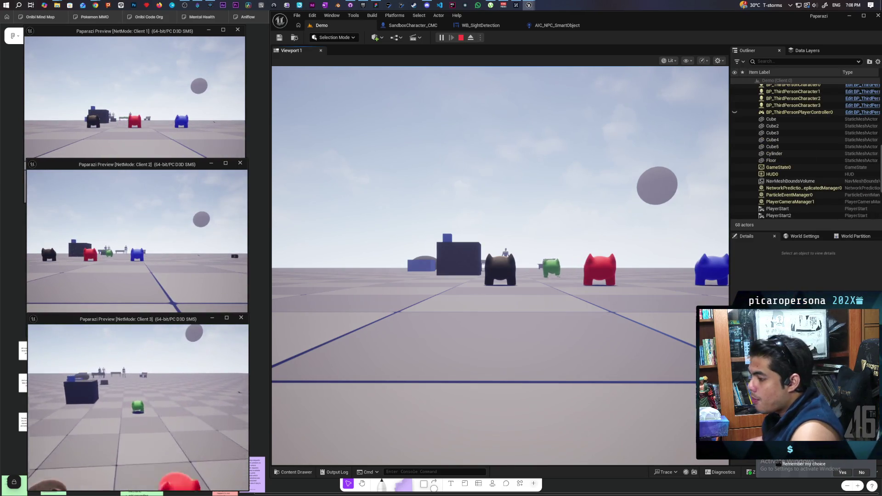
key(w)
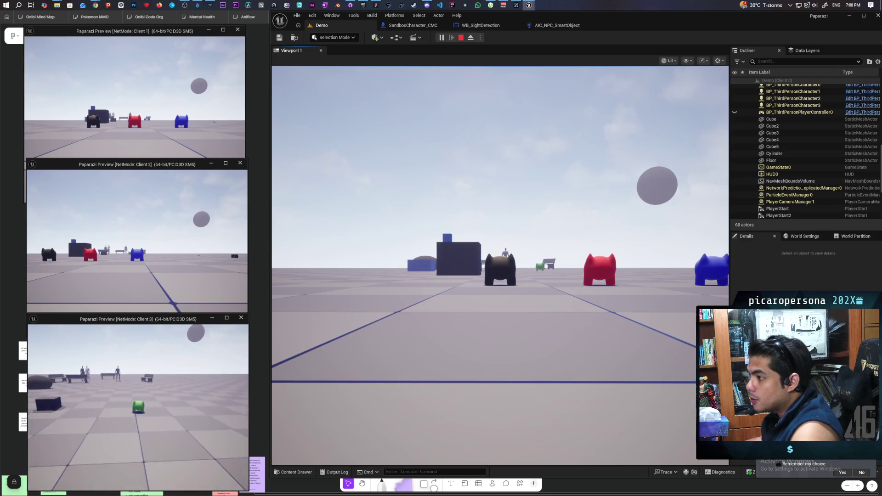
key(w)
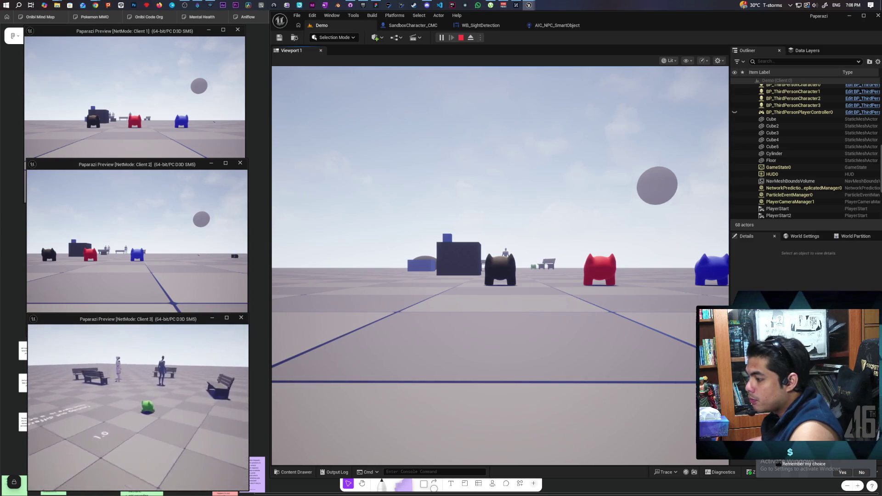
key(e)
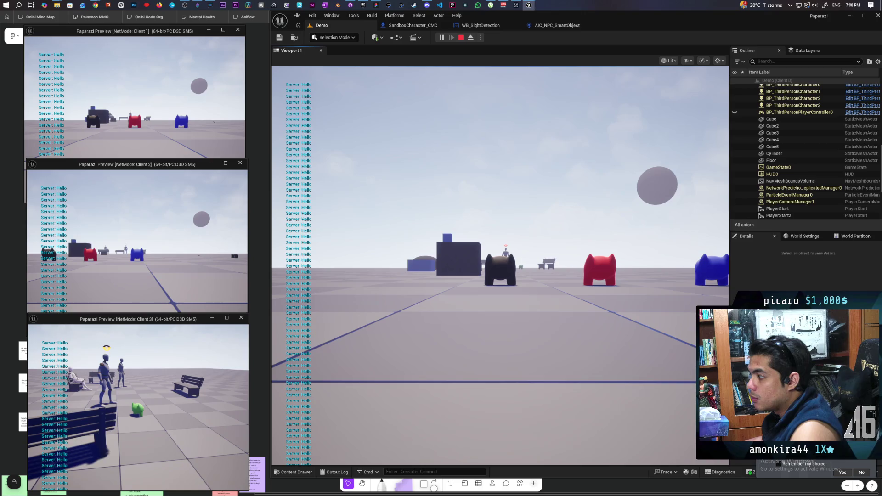
key(Escape)
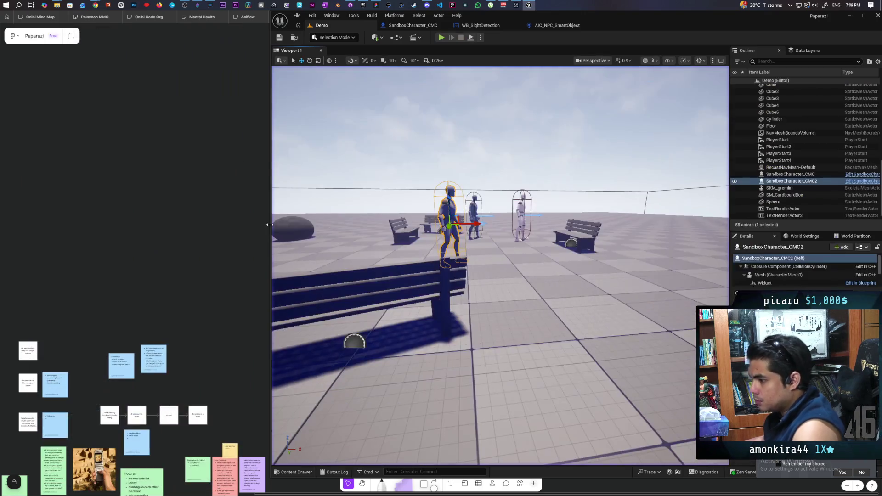
Return to the AIC_NPC_SmartObject graph and restore the editor to a smaller floating window.
click(557, 26)
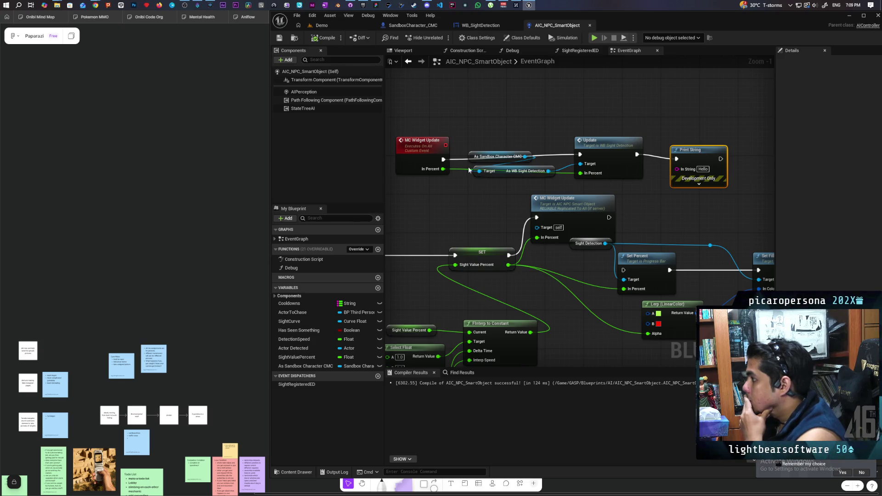
mouse_move(556, 20)
mouse_down()
mouse_move(492, 42)
mouse_move(548, 29)
mouse_up()
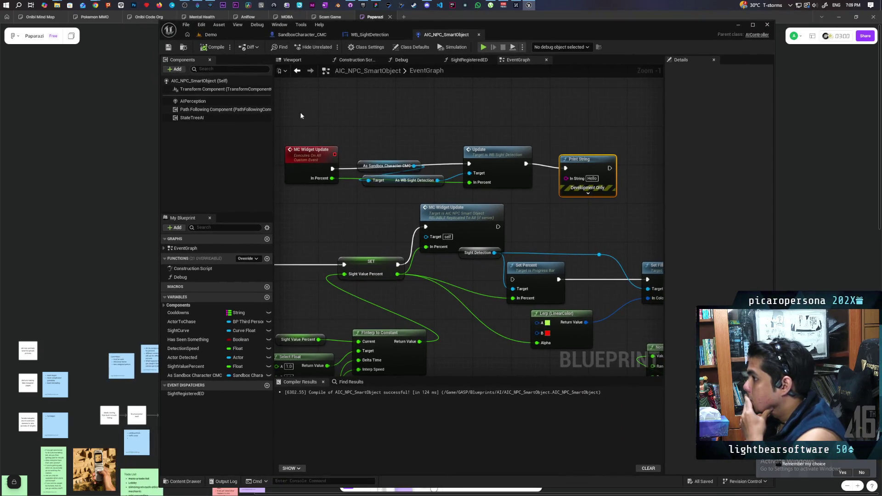